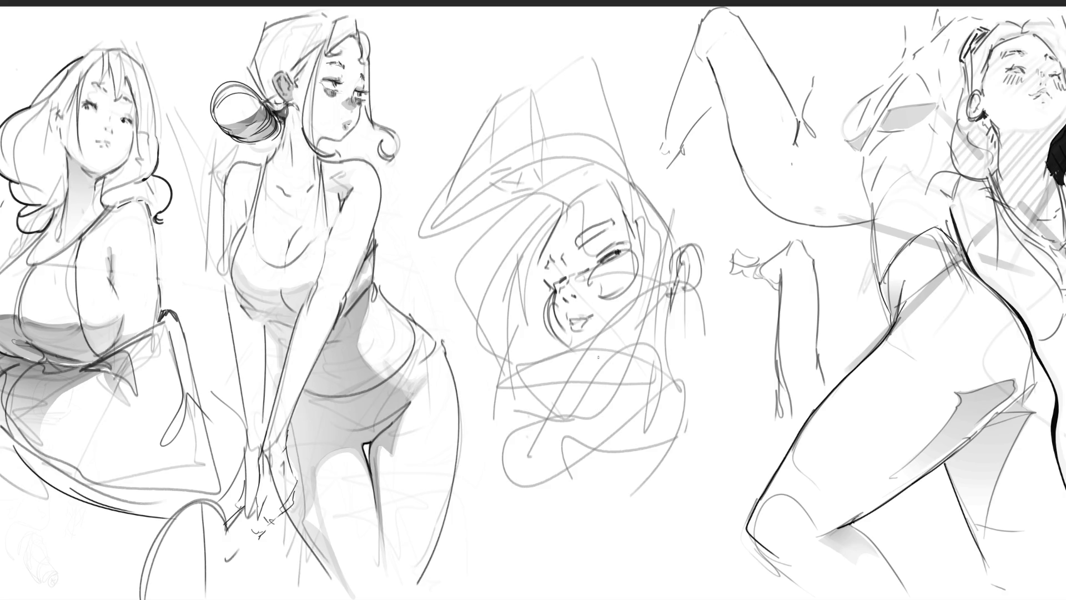
- Scribble loose construction strokes over the neck, ear and left side of the upside-down face
mouse_move(667, 312)
mouse_down()
mouse_move(627, 357)
mouse_move(647, 385)
mouse_up()
mouse_move(677, 292)
mouse_down()
mouse_move(674, 399)
mouse_move(621, 398)
mouse_up()
drag(569, 198, 541, 265)
mouse_move(605, 190)
mouse_down()
mouse_move(552, 233)
mouse_move(584, 201)
mouse_up()
drag(554, 197, 554, 235)
mouse_move(595, 163)
mouse_down()
mouse_move(547, 236)
mouse_move(664, 191)
mouse_move(654, 227)
mouse_up()
drag(586, 165, 494, 280)
mouse_move(489, 267)
mouse_down()
mouse_move(483, 286)
mouse_move(528, 358)
mouse_up()
- Sketch the face's left contour, hairline, forehead, right side of the head and neck area
drag(569, 169, 462, 287)
drag(511, 287, 472, 332)
drag(539, 341, 559, 368)
drag(561, 166, 541, 201)
mouse_move(561, 167)
mouse_down()
mouse_move(641, 139)
mouse_move(682, 224)
mouse_up()
drag(679, 211, 709, 300)
drag(672, 340, 623, 375)
drag(622, 376, 600, 403)
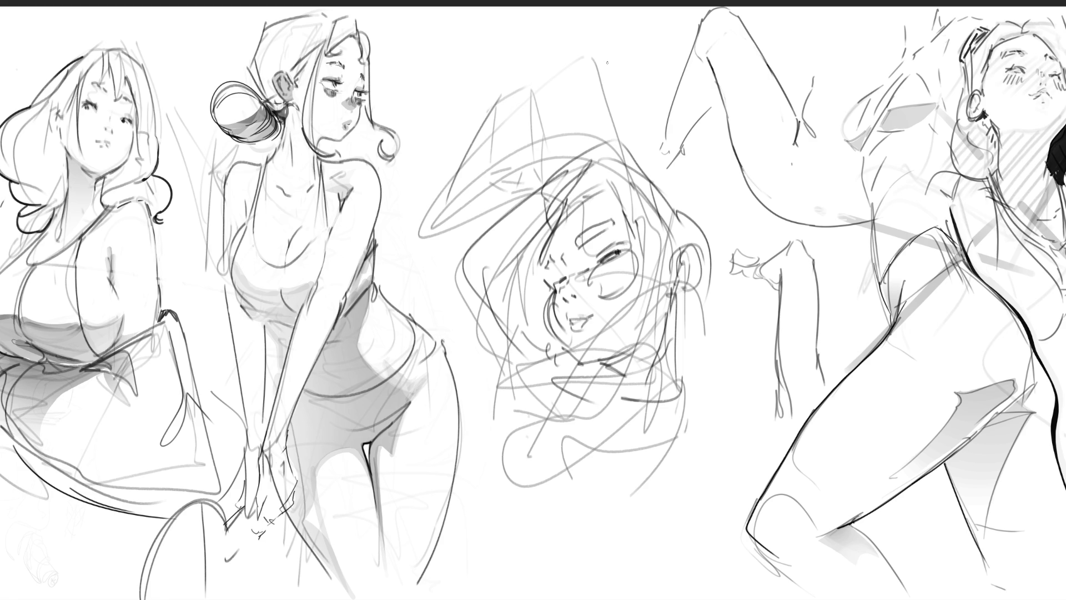
- Sketch a tall bunny ear above the head, plus curves and a pointed ear tip to its left
mouse_move(605, 23)
mouse_down()
mouse_move(663, 209)
mouse_move(573, 12)
mouse_move(600, 149)
mouse_up()
mouse_move(571, 47)
mouse_down()
mouse_move(562, 70)
mouse_move(633, 151)
mouse_up()
mouse_move(447, 118)
mouse_down()
mouse_move(449, 162)
mouse_move(515, 110)
mouse_up()
drag(488, 68, 451, 122)
drag(509, 49, 573, 158)
mouse_move(518, 104)
mouse_down()
mouse_move(523, 86)
mouse_move(530, 101)
mouse_move(508, 185)
mouse_move(573, 168)
mouse_up()
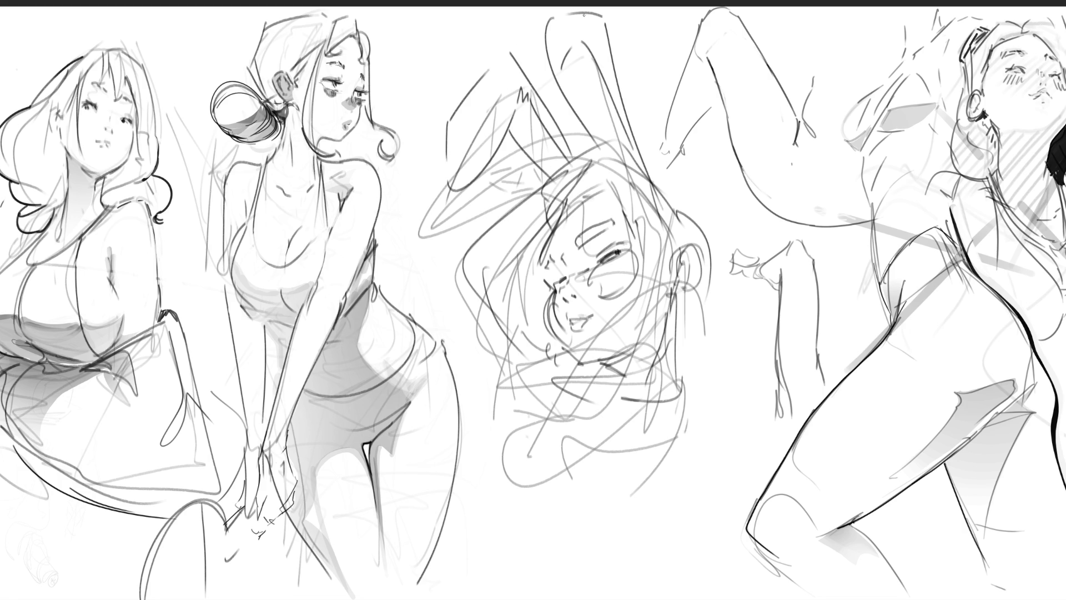
- Erase part of the ear's top arc and a stray stroke, then redraw the ear line
drag(568, 15, 602, 16)
drag(561, 64, 571, 48)
mouse_move(541, 7)
mouse_down()
mouse_move(548, 62)
mouse_move(548, 23)
mouse_move(571, 11)
mouse_move(599, 63)
mouse_up()
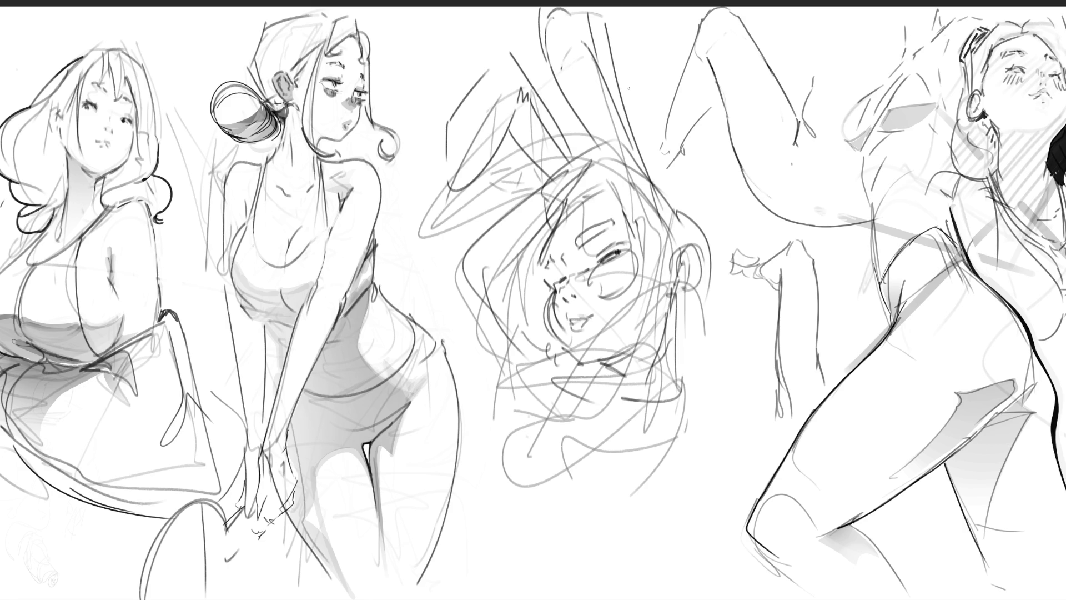
- Hatch loose strokes over the face's hair, forehead and cheek
mouse_move(608, 192)
mouse_down()
mouse_move(549, 261)
mouse_move(551, 235)
mouse_move(600, 197)
mouse_up()
mouse_move(608, 184)
mouse_down()
mouse_move(586, 203)
mouse_move(527, 182)
mouse_up()
drag(610, 160, 573, 182)
drag(676, 229, 628, 167)
drag(558, 162, 477, 256)
drag(503, 259, 473, 305)
drag(557, 216, 503, 321)
drag(543, 268, 521, 310)
drag(522, 311, 511, 335)
drag(550, 285, 522, 344)
mouse_move(548, 311)
mouse_down()
mouse_move(528, 358)
mouse_move(537, 364)
mouse_up()
- Scribble hatching strokes across the lower face
drag(554, 350, 508, 376)
drag(511, 279, 460, 354)
drag(538, 292, 473, 375)
drag(583, 368, 537, 393)
drag(636, 365, 551, 398)
drag(671, 343, 635, 367)
drag(695, 323, 650, 399)
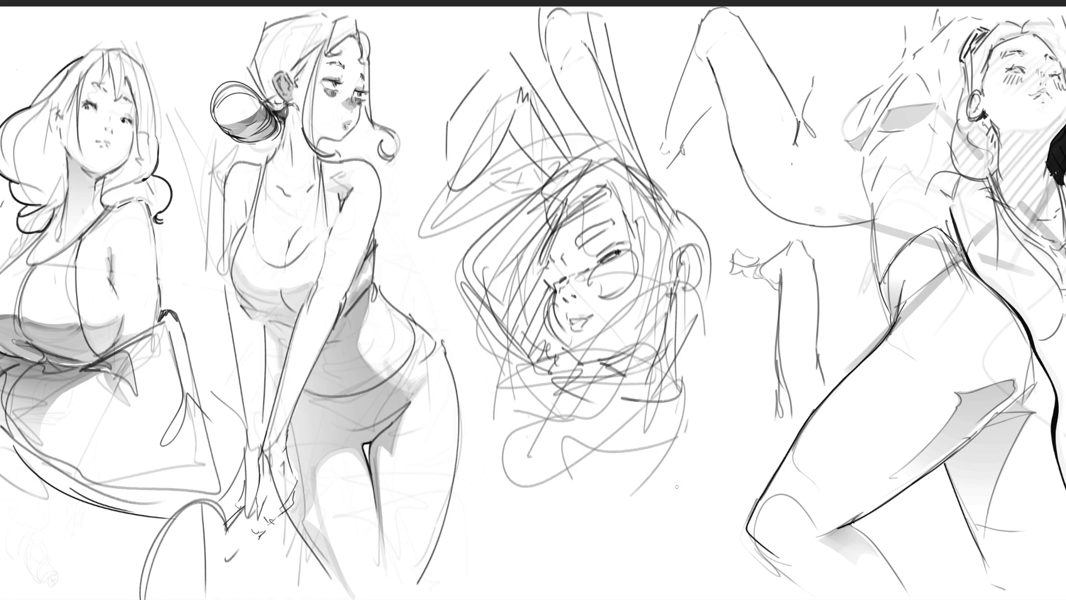
- Erase faint stray strokes left of the cheek, across the cheek and around the eye
mouse_move(555, 300)
mouse_down()
mouse_move(562, 339)
mouse_move(560, 325)
mouse_up()
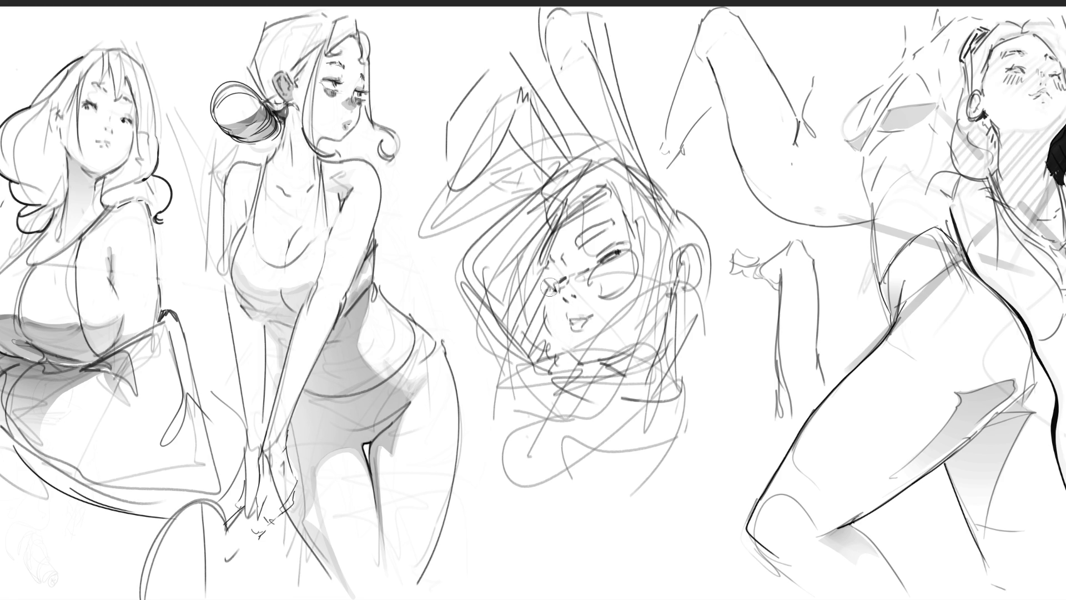
mouse_move(571, 268)
mouse_down()
mouse_move(560, 303)
mouse_move(594, 283)
mouse_move(608, 302)
mouse_up()
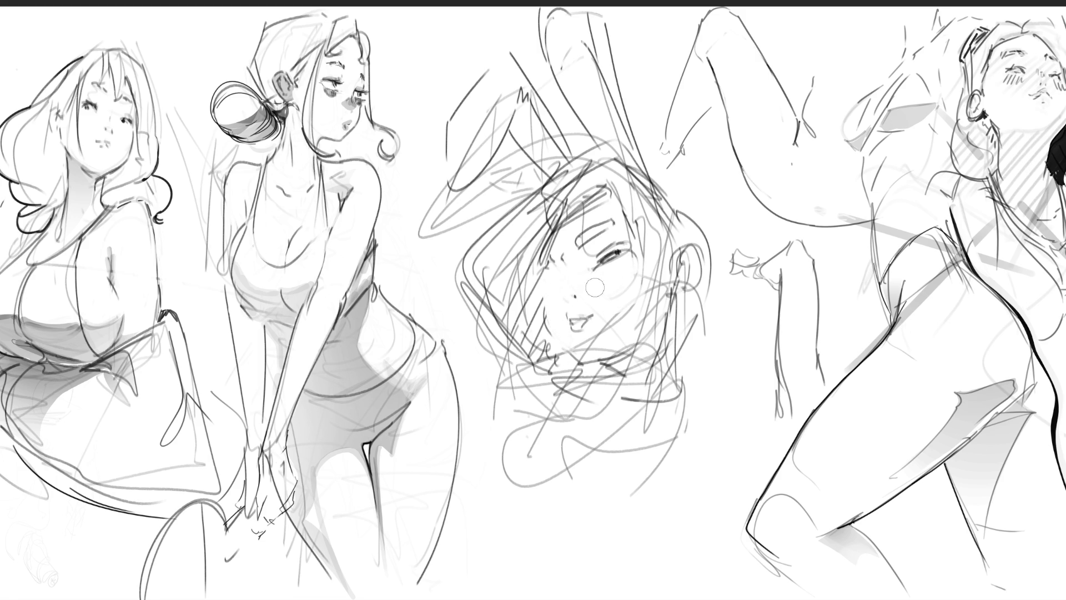
drag(575, 265, 611, 233)
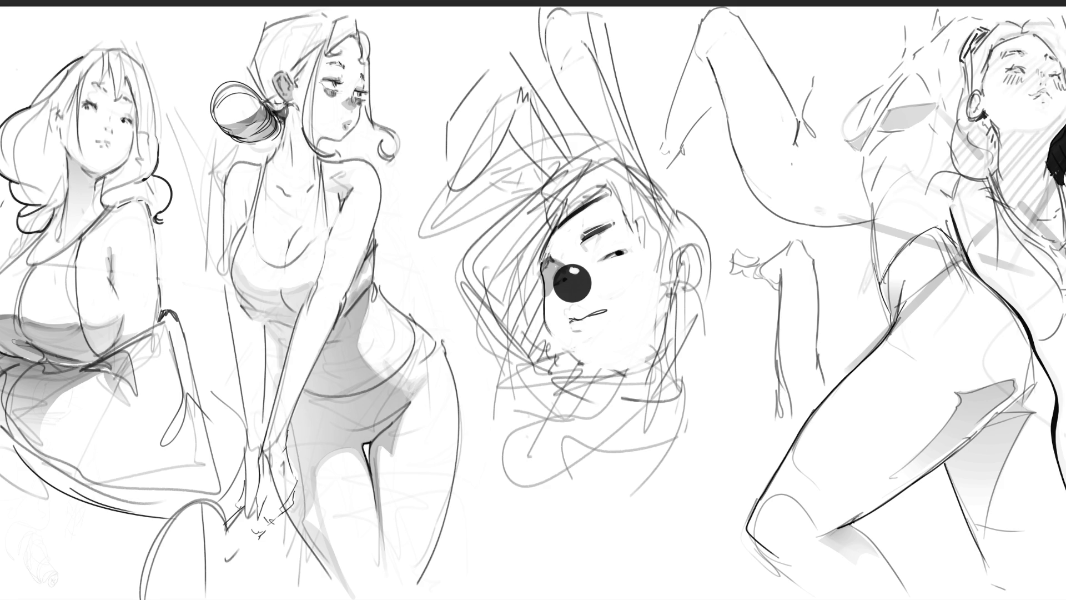
- Add a white nose highlight, lighten the mouth squiggle, add eye lashes, then undo trial nose shading
drag(570, 295, 563, 298)
drag(570, 318, 584, 315)
mouse_move(603, 249)
mouse_down()
mouse_move(637, 243)
mouse_move(629, 246)
mouse_up()
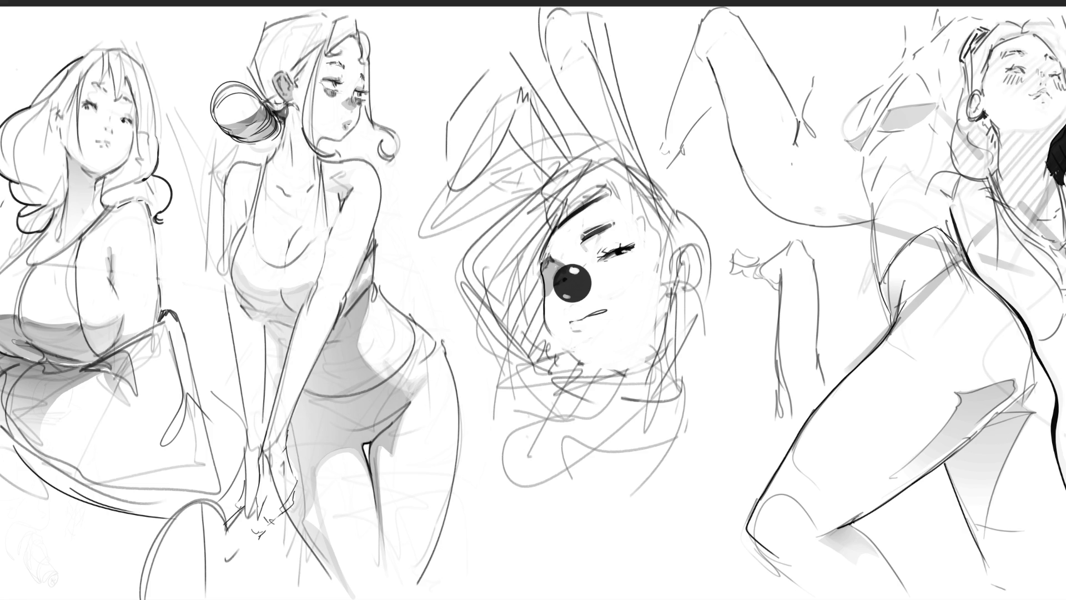
mouse_move(614, 236)
mouse_down()
mouse_move(649, 221)
mouse_move(630, 237)
mouse_up()
drag(561, 269, 566, 298)
key(ctrl+z)
- Compare the nose shading with undo/redo, keep it, and add a short stroke under the lips
key(ctrl+y)
key(ctrl+z)
key(ctrl+y)
drag(580, 328, 586, 332)
- Draw dark ear outline strokes, trim and lighten them, and sketch the ear's hairline edge
drag(677, 297, 674, 326)
mouse_move(679, 267)
mouse_down()
mouse_move(692, 261)
mouse_move(702, 307)
mouse_move(683, 277)
mouse_move(698, 281)
mouse_move(673, 313)
mouse_move(673, 284)
mouse_up()
mouse_move(688, 280)
mouse_down()
mouse_move(684, 269)
mouse_move(665, 298)
mouse_move(662, 287)
mouse_up()
drag(662, 296, 659, 302)
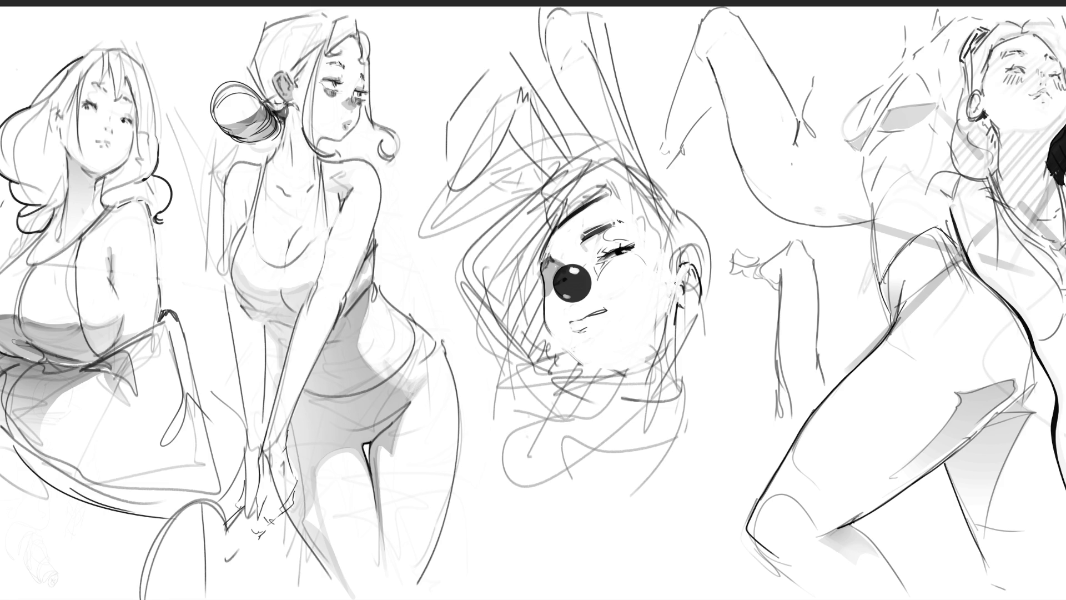
mouse_move(674, 293)
mouse_down()
mouse_move(671, 305)
mouse_move(693, 310)
mouse_up()
mouse_move(686, 298)
mouse_down()
mouse_move(687, 277)
mouse_move(701, 303)
mouse_move(679, 311)
mouse_move(704, 306)
mouse_up()
mouse_move(691, 244)
mouse_down()
mouse_move(675, 260)
mouse_move(700, 271)
mouse_move(697, 259)
mouse_up()
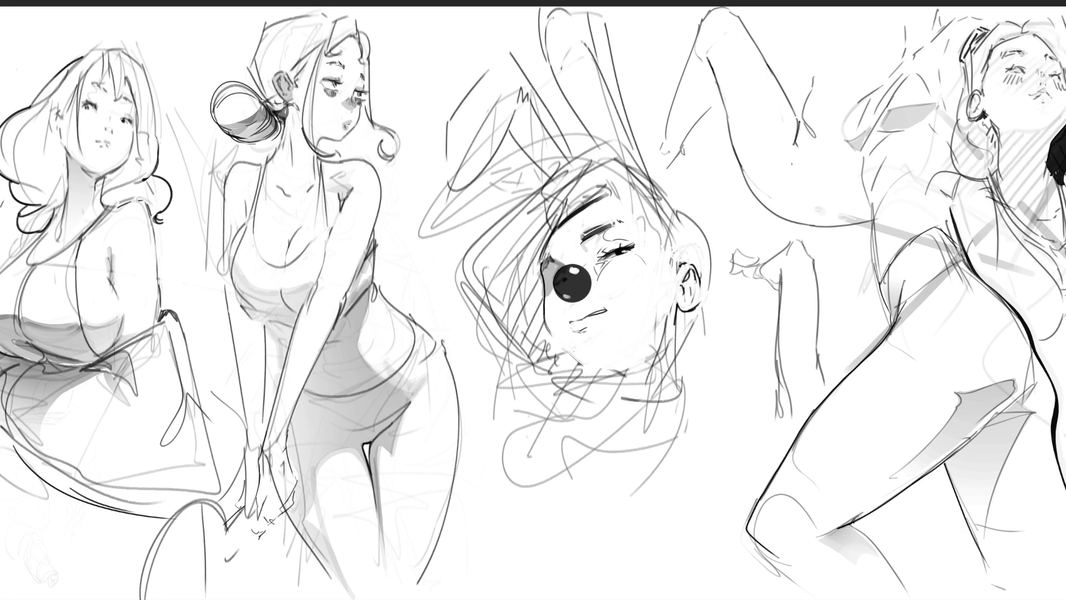
mouse_move(681, 215)
mouse_down()
mouse_move(674, 262)
mouse_move(688, 231)
mouse_move(692, 262)
mouse_move(684, 220)
mouse_move(691, 262)
mouse_up()
- Hatch the hair beside the ear and left of the face, undoing unwanted strokes
key(ctrl+z)
drag(677, 220, 693, 260)
key(ctrl+z)
key(ctrl+z)
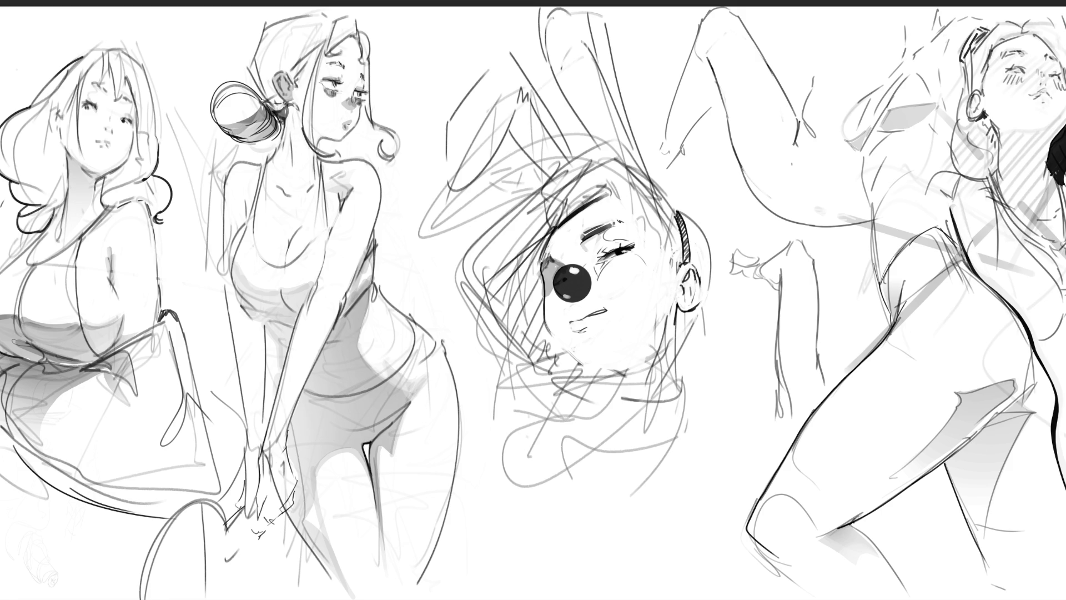
drag(543, 246, 496, 323)
drag(543, 287, 506, 344)
mouse_move(546, 306)
mouse_down()
mouse_move(512, 354)
mouse_move(533, 372)
mouse_up()
drag(552, 364, 544, 387)
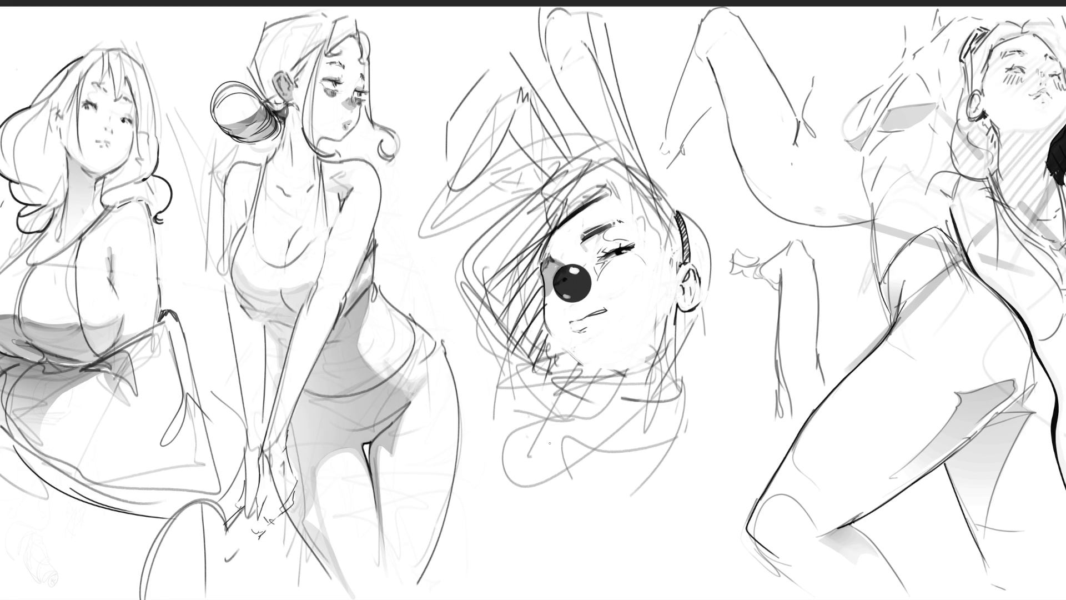
key(ctrl+z)
key(ctrl+z)
key(ctrl+z)
- Hatch the jaw below the ear, draw the neck line, and redraw the collar as a V neckline
mouse_move(580, 329)
mouse_down()
mouse_move(593, 337)
mouse_move(588, 372)
mouse_move(608, 374)
mouse_up()
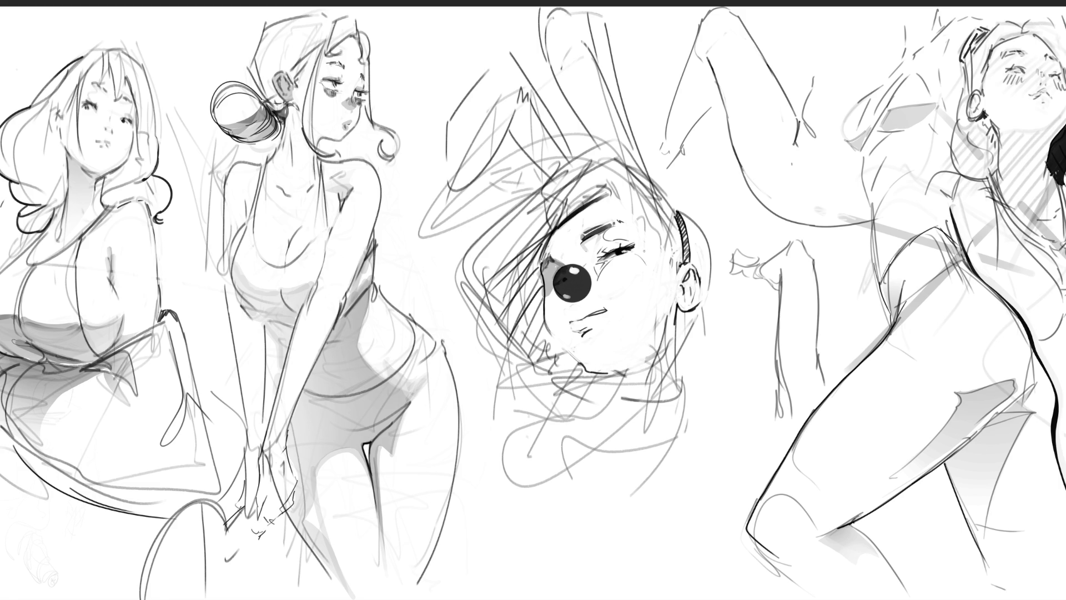
key(ctrl+z)
drag(683, 309, 673, 328)
drag(670, 267, 674, 281)
drag(684, 320, 689, 416)
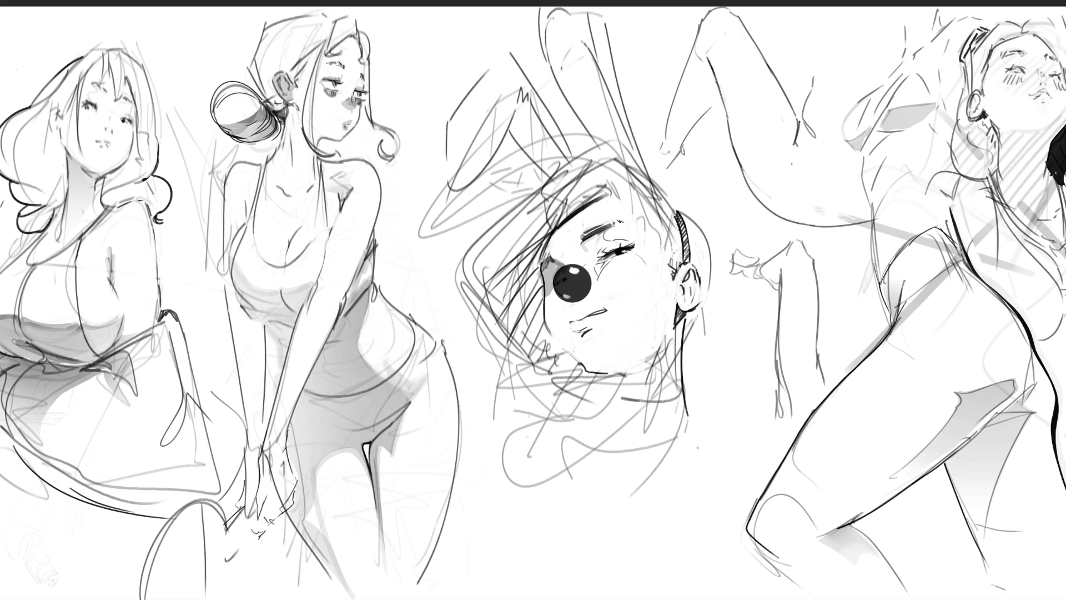
mouse_move(606, 368)
mouse_down()
mouse_move(625, 374)
mouse_move(610, 387)
mouse_move(636, 377)
mouse_move(616, 391)
mouse_move(639, 376)
mouse_up()
key(ctrl+z)
mouse_move(614, 383)
mouse_down()
mouse_move(628, 374)
mouse_move(599, 445)
mouse_up()
- Draw a curve behind the ear and hatch shadow into the neck there
mouse_move(680, 210)
mouse_down()
mouse_move(729, 262)
mouse_move(749, 332)
mouse_move(682, 390)
mouse_up()
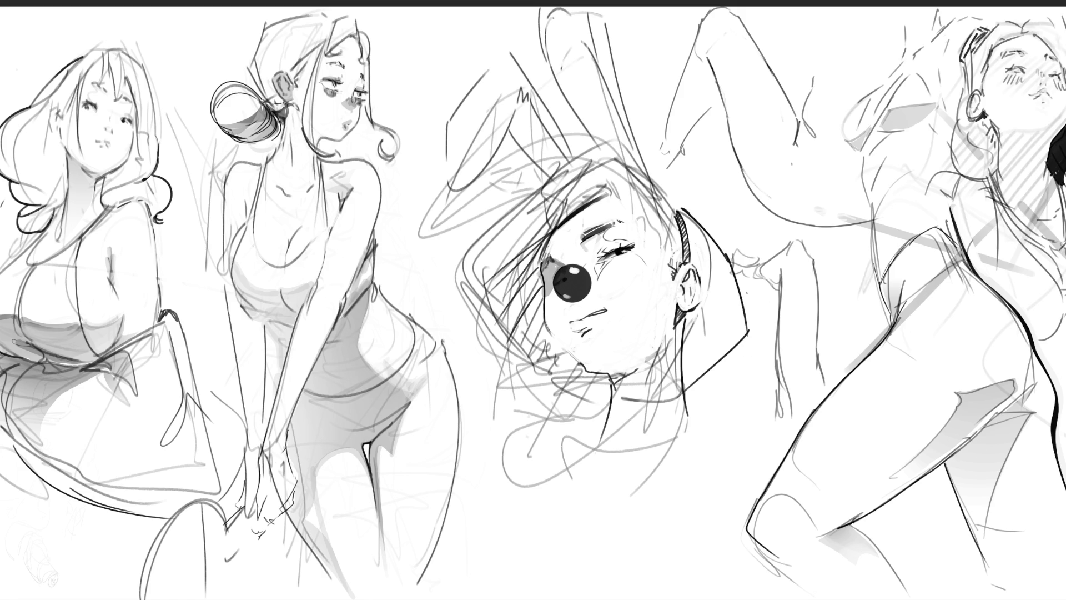
mouse_move(698, 307)
mouse_down()
mouse_move(706, 337)
mouse_move(700, 311)
mouse_up()
drag(684, 347, 701, 320)
drag(682, 360, 705, 342)
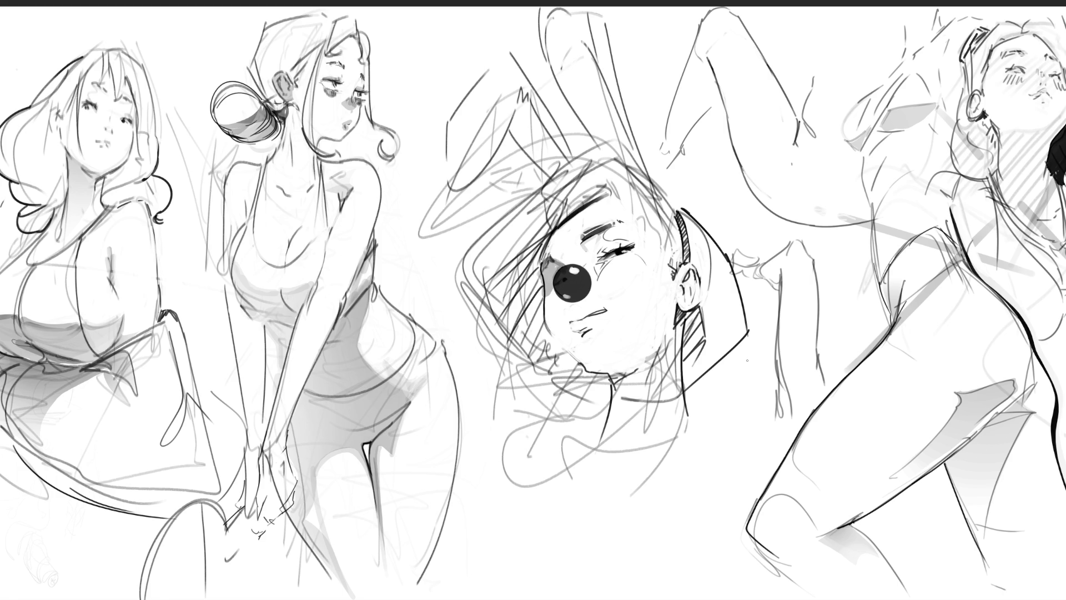
- Redraw and darken the side and top of the head outline
mouse_move(611, 181)
mouse_down()
mouse_move(654, 217)
mouse_move(671, 254)
mouse_up()
drag(598, 147, 679, 200)
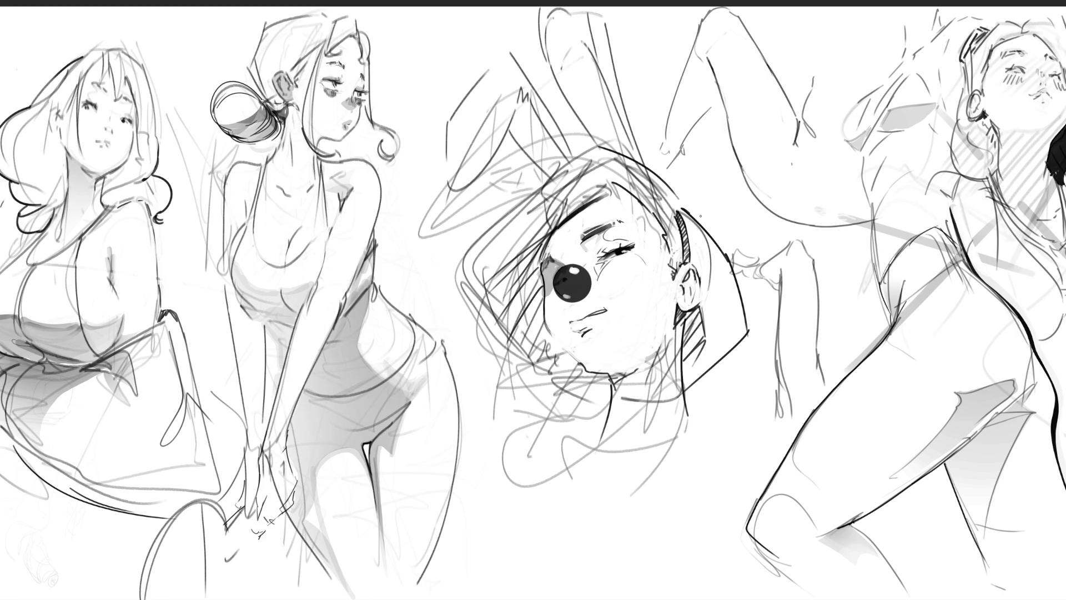
key(ctrl+z)
drag(598, 147, 663, 189)
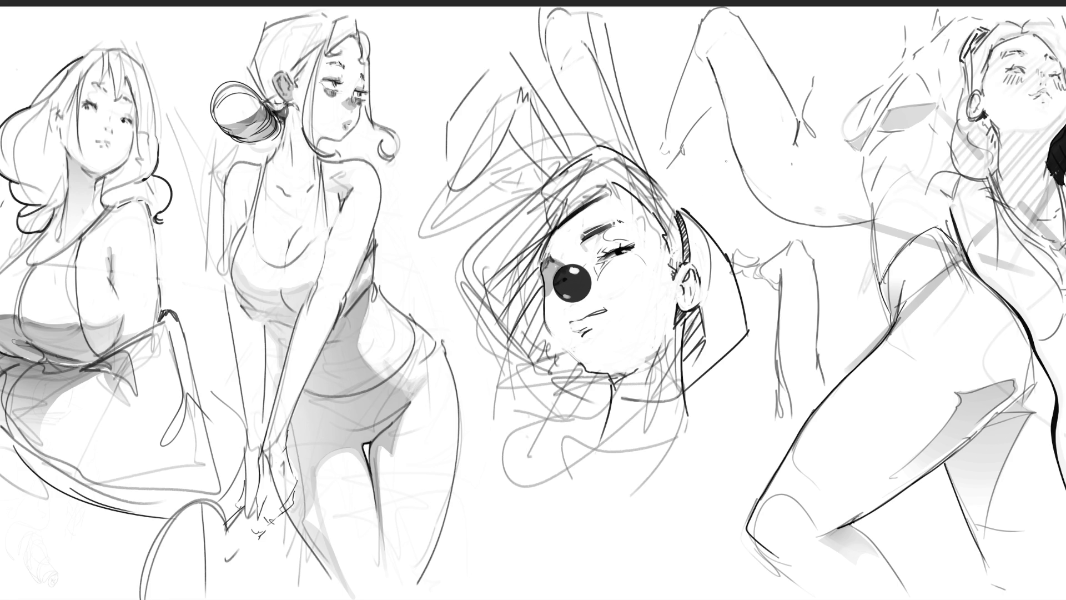
- Redraw the head's top outline, add an ear-lobe line, erase stray ear lines, and draw chin and neck lines
mouse_move(593, 148)
mouse_down()
mouse_move(452, 253)
mouse_move(486, 354)
mouse_up()
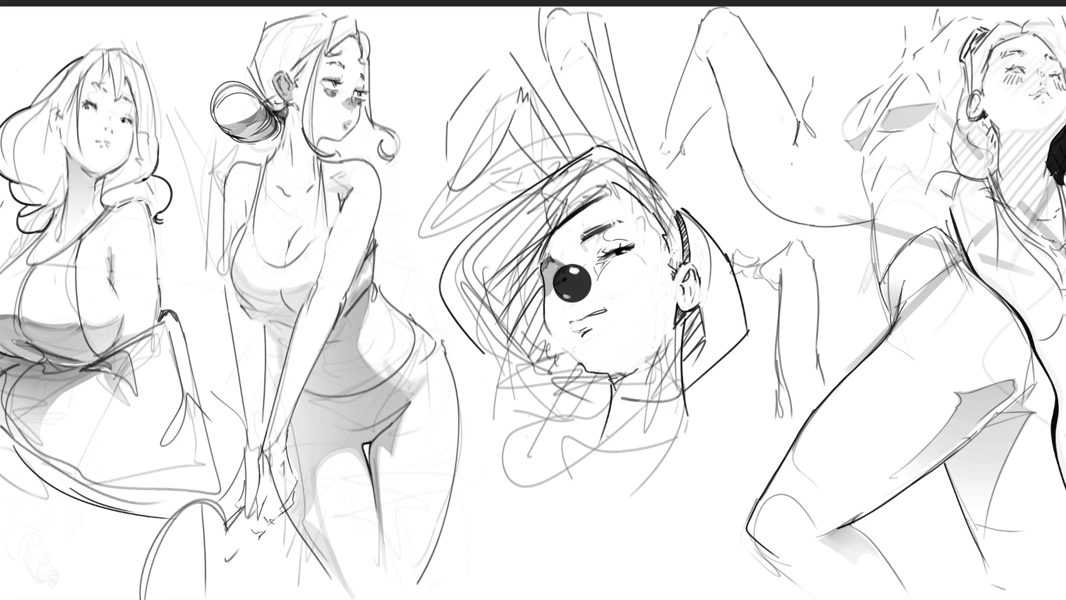
drag(686, 303, 679, 310)
drag(686, 270, 694, 307)
drag(589, 367, 622, 373)
mouse_move(666, 334)
mouse_down()
mouse_move(623, 363)
mouse_move(612, 425)
mouse_up()
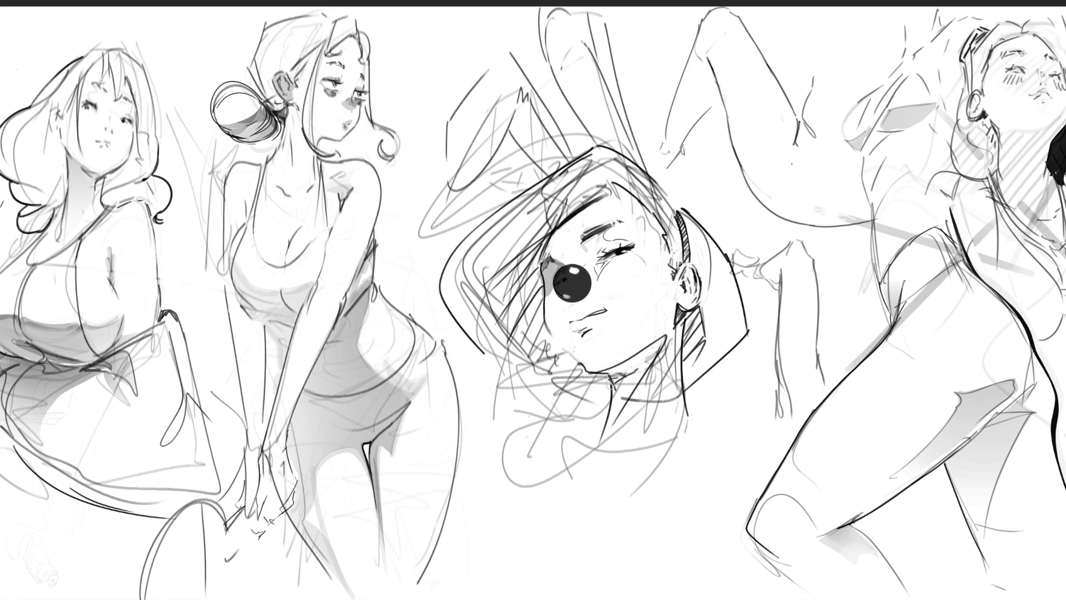
- Shade grey under the chin, along the neck and over the hair above the eye, retrying the cheek
mouse_move(580, 392)
mouse_down()
mouse_move(655, 342)
mouse_move(589, 444)
mouse_move(541, 466)
mouse_up()
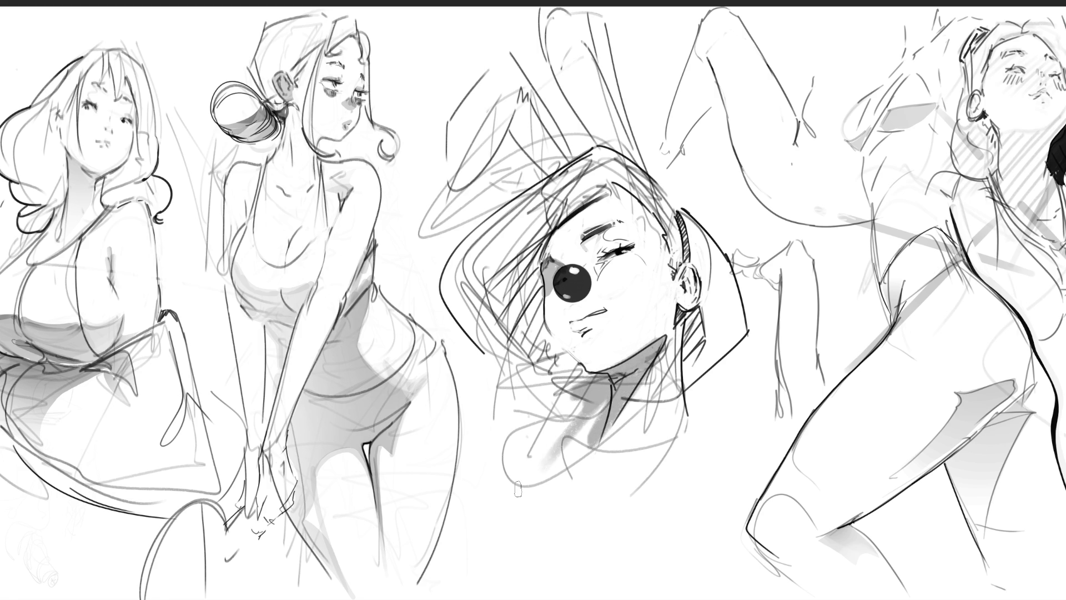
mouse_move(495, 287)
mouse_down()
mouse_move(603, 201)
mouse_move(506, 280)
mouse_move(537, 266)
mouse_move(543, 336)
mouse_move(505, 350)
mouse_move(527, 299)
mouse_move(570, 312)
mouse_move(557, 311)
mouse_move(550, 332)
mouse_move(571, 346)
mouse_up()
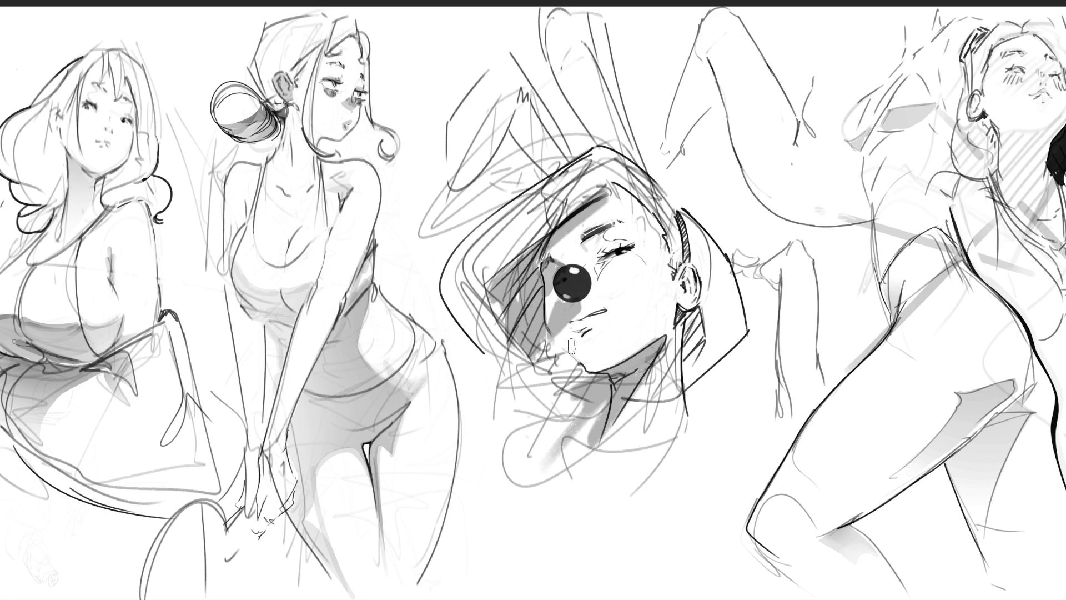
key(ctrl+z)
mouse_move(572, 306)
mouse_down()
mouse_move(561, 319)
mouse_move(569, 327)
mouse_move(597, 309)
mouse_up()
key(ctrl+z)
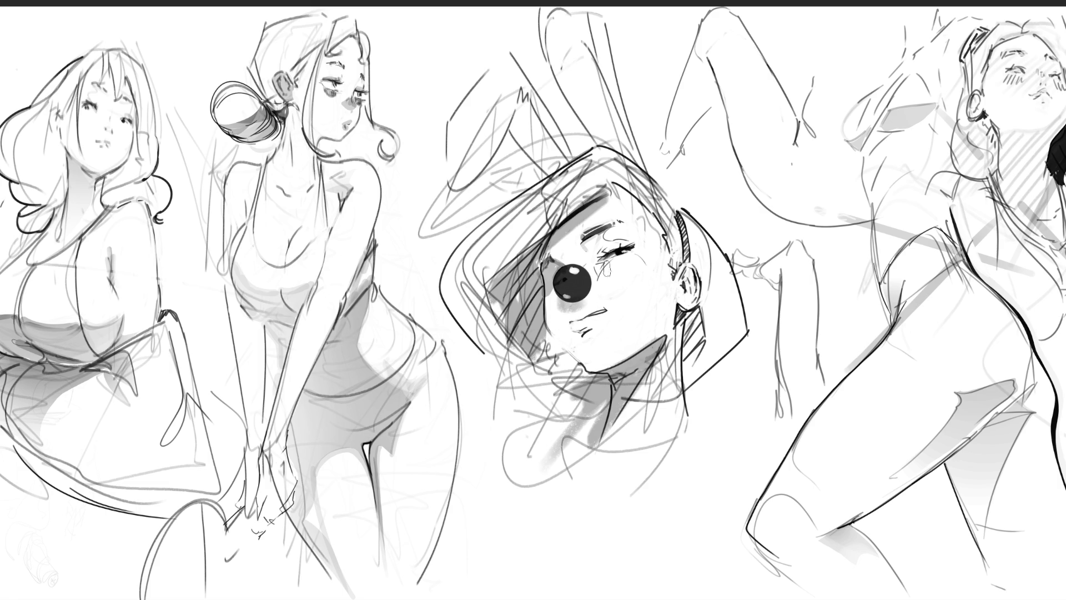
- Shade left of the mouth, beside the nose, the right side of the neck, and below the winking eye
drag(568, 308, 577, 311)
mouse_move(595, 236)
mouse_down()
mouse_move(608, 247)
mouse_move(586, 261)
mouse_move(615, 241)
mouse_move(603, 257)
mouse_up()
key(ctrl+z)
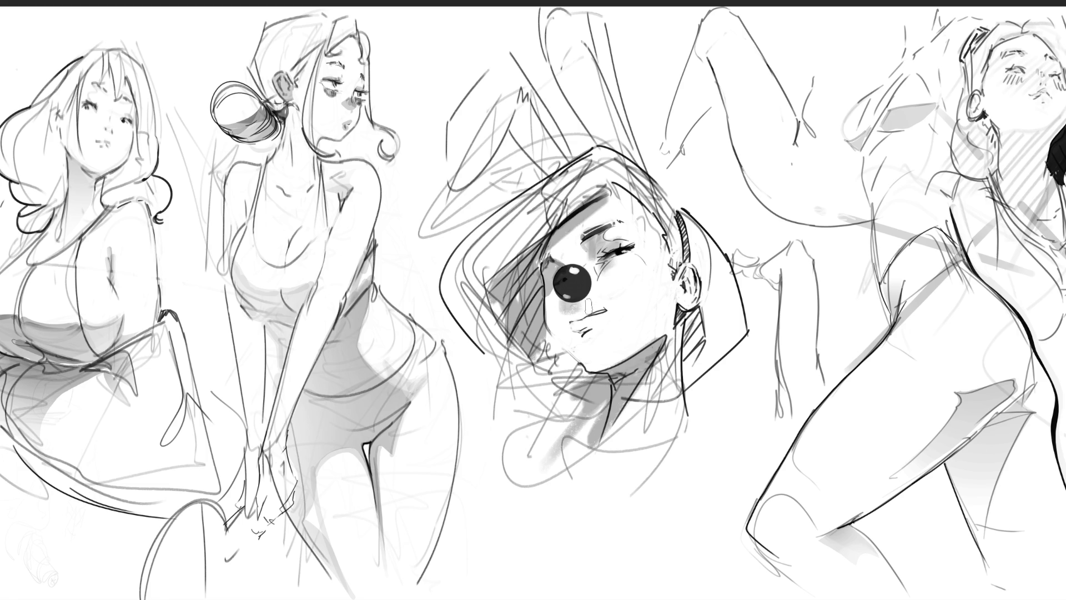
mouse_move(577, 306)
mouse_down()
mouse_move(569, 328)
mouse_move(599, 308)
mouse_up()
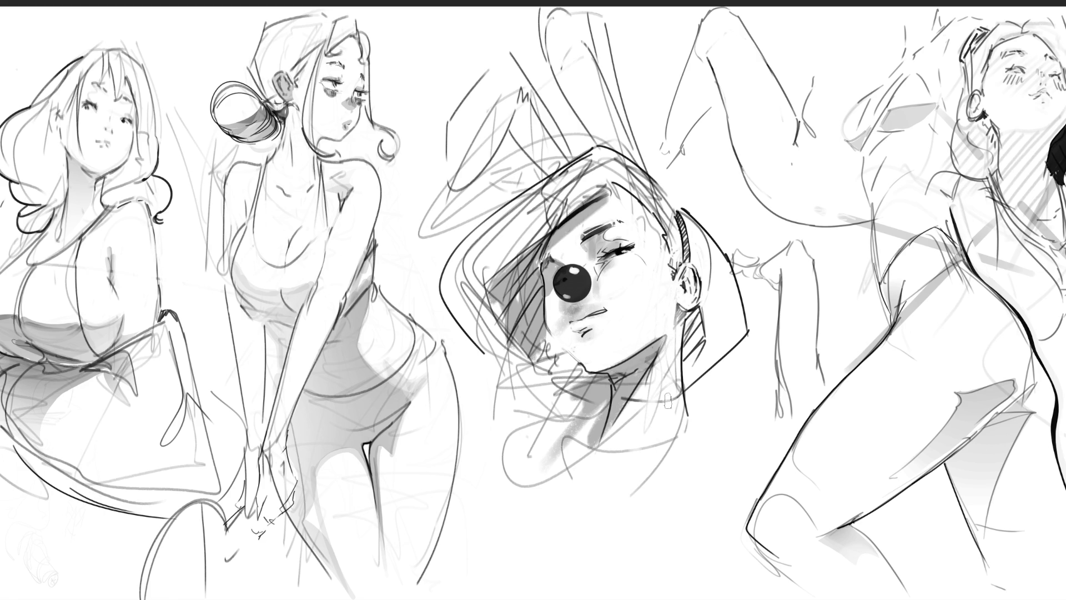
drag(685, 333, 697, 433)
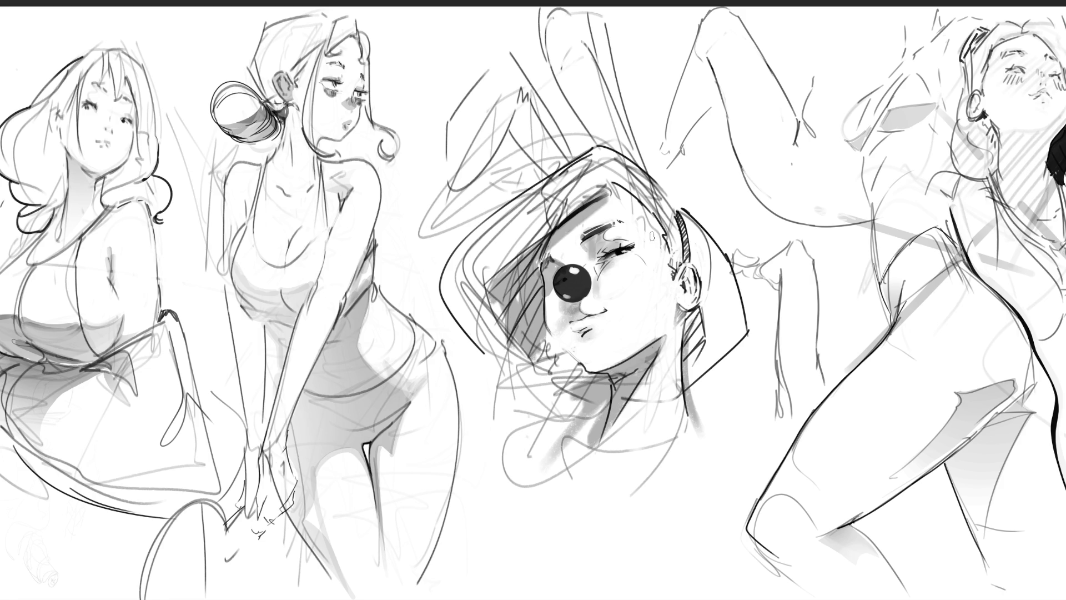
mouse_move(631, 256)
mouse_down()
mouse_move(608, 272)
mouse_move(638, 261)
mouse_move(611, 292)
mouse_move(631, 283)
mouse_move(633, 266)
mouse_move(627, 274)
mouse_up()
- Remove the cheek shading below the winking eye and try a collar stroke, then undo it
key(ctrl+z)
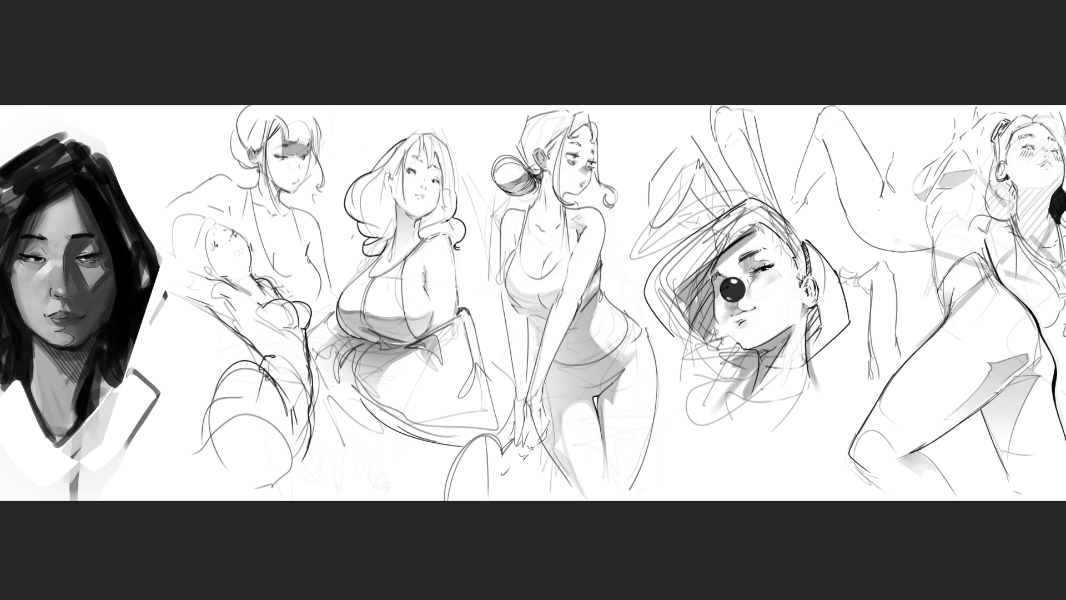
mouse_move(760, 391)
mouse_down()
mouse_move(771, 375)
mouse_move(803, 434)
mouse_move(755, 437)
mouse_move(789, 416)
mouse_move(673, 458)
mouse_move(694, 391)
mouse_move(743, 411)
mouse_move(766, 400)
mouse_move(752, 398)
mouse_move(760, 390)
mouse_move(829, 400)
mouse_move(808, 411)
mouse_up()
key(ctrl+z)
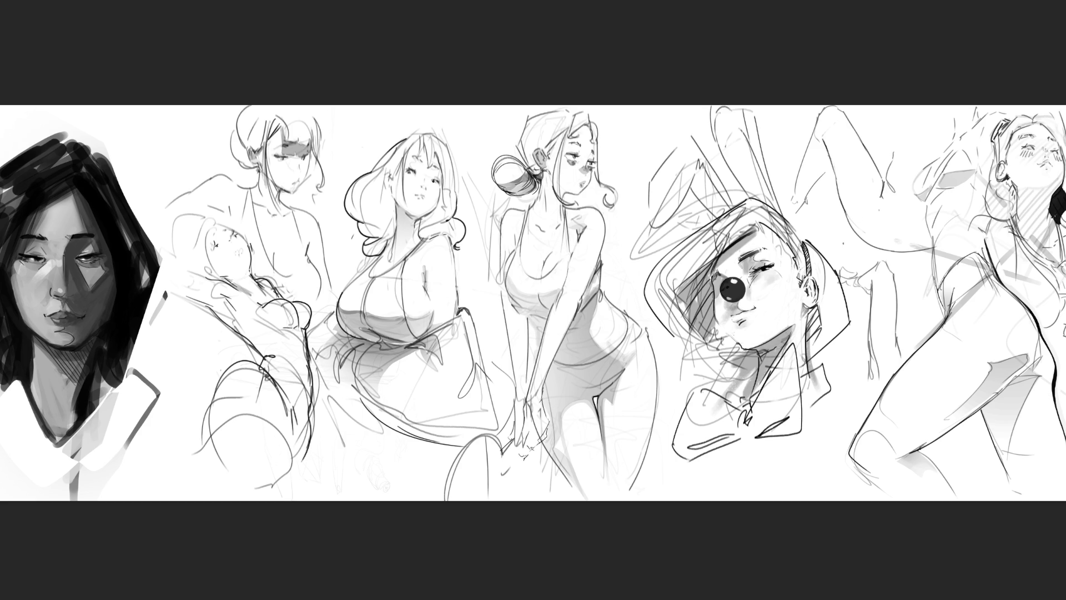
- Redraw the collar's right edge and inner notch, then lasso the bow-tie area under the chin
key(ctrl+z)
key(ctrl+z)
mouse_move(799, 373)
mouse_down()
mouse_move(836, 387)
mouse_move(805, 416)
mouse_up()
drag(731, 389, 742, 406)
drag(731, 388, 745, 385)
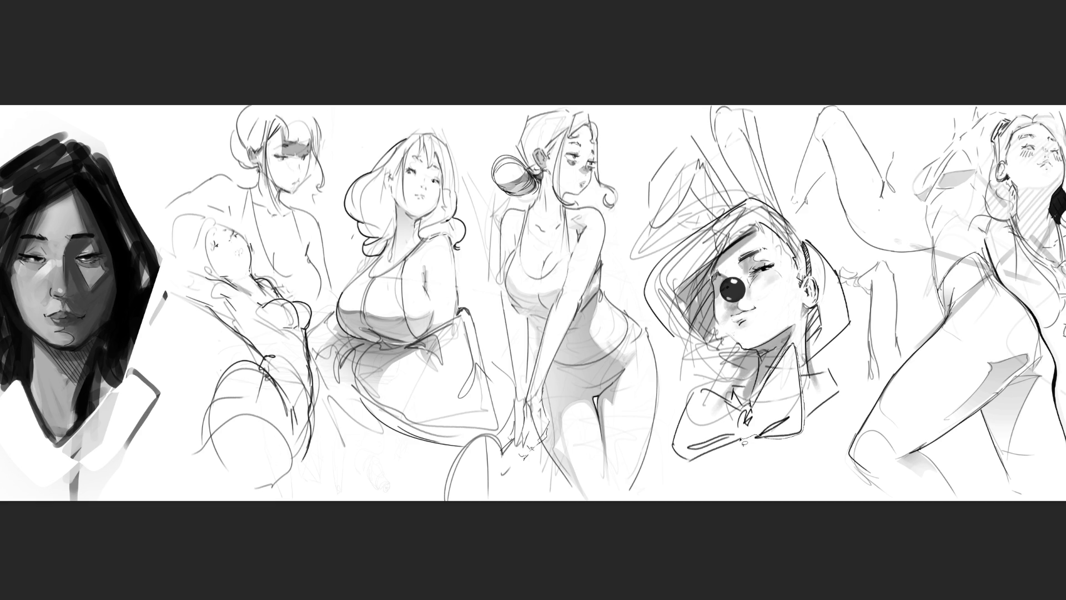
mouse_move(704, 460)
mouse_down()
mouse_move(679, 455)
mouse_move(682, 410)
mouse_move(758, 378)
mouse_up()
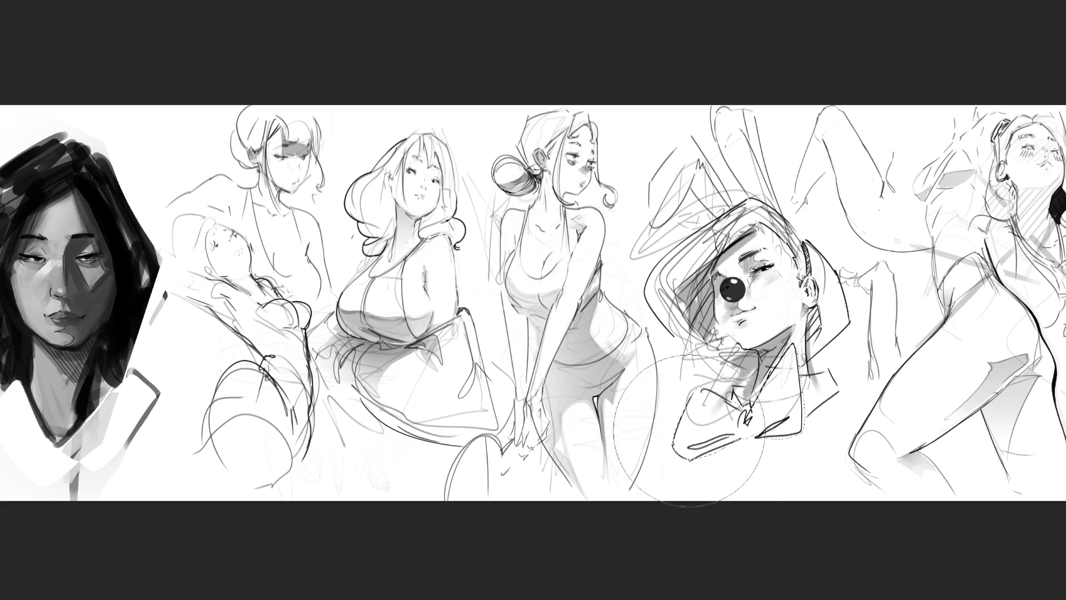
- Fill the bow-tie selection with solid black and darken its upper edge with a smaller brush
key(alt+BackSpace)
key(bracketleft)
key(bracketleft)
key(bracketleft)
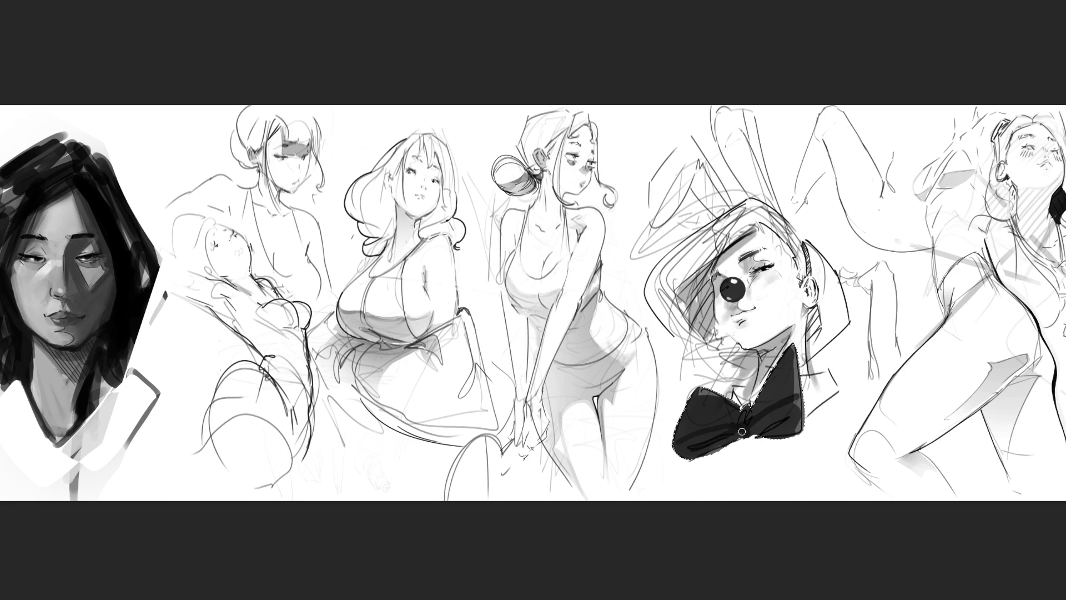
drag(697, 391, 725, 397)
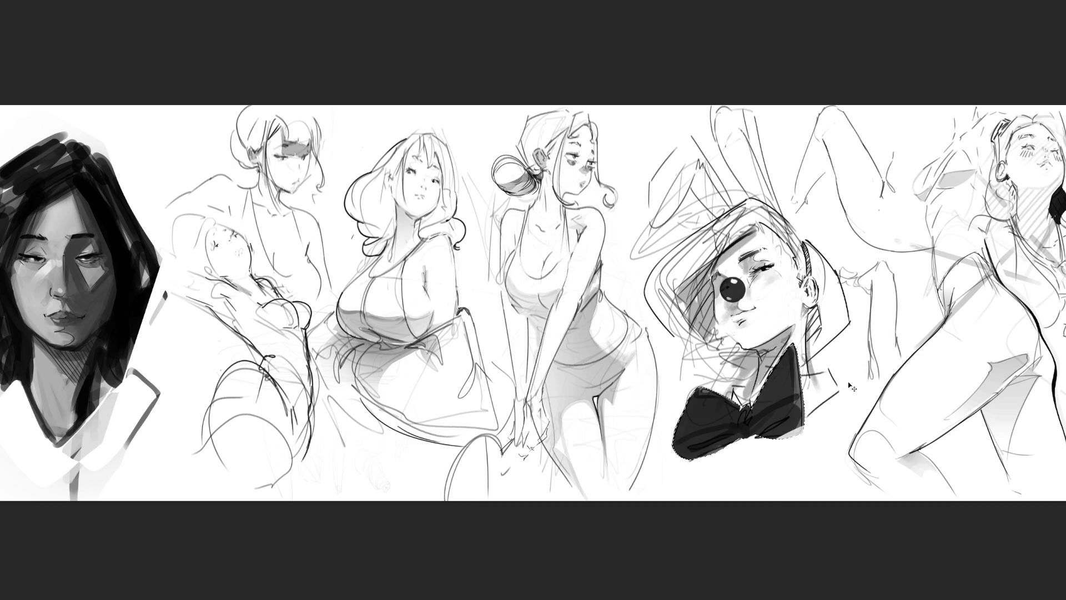
key(ctrl+d)
- Sketch a shirt line under the bow tie, discarding the short line and the strokes to its right
mouse_move(690, 458)
mouse_down()
mouse_move(748, 450)
mouse_move(753, 478)
mouse_move(791, 453)
mouse_move(786, 435)
mouse_move(750, 433)
mouse_up()
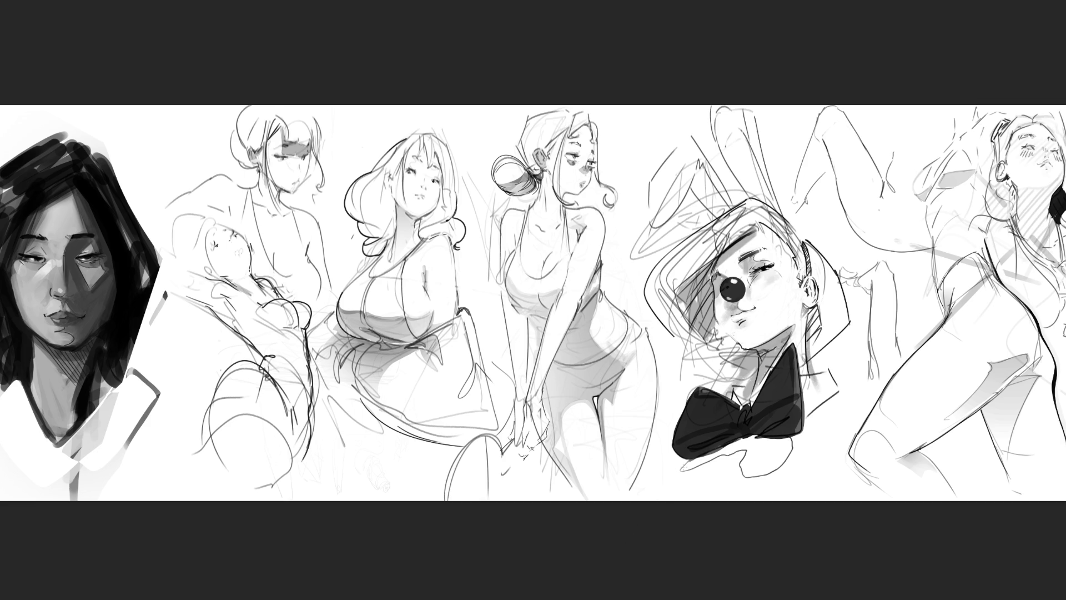
mouse_move(670, 471)
mouse_down()
mouse_move(629, 490)
mouse_move(692, 488)
mouse_up()
key(ctrl+z)
mouse_move(824, 427)
mouse_down()
mouse_move(837, 416)
mouse_move(852, 429)
mouse_move(832, 408)
mouse_move(862, 371)
mouse_up()
key(ctrl+z)
key(ctrl+z)
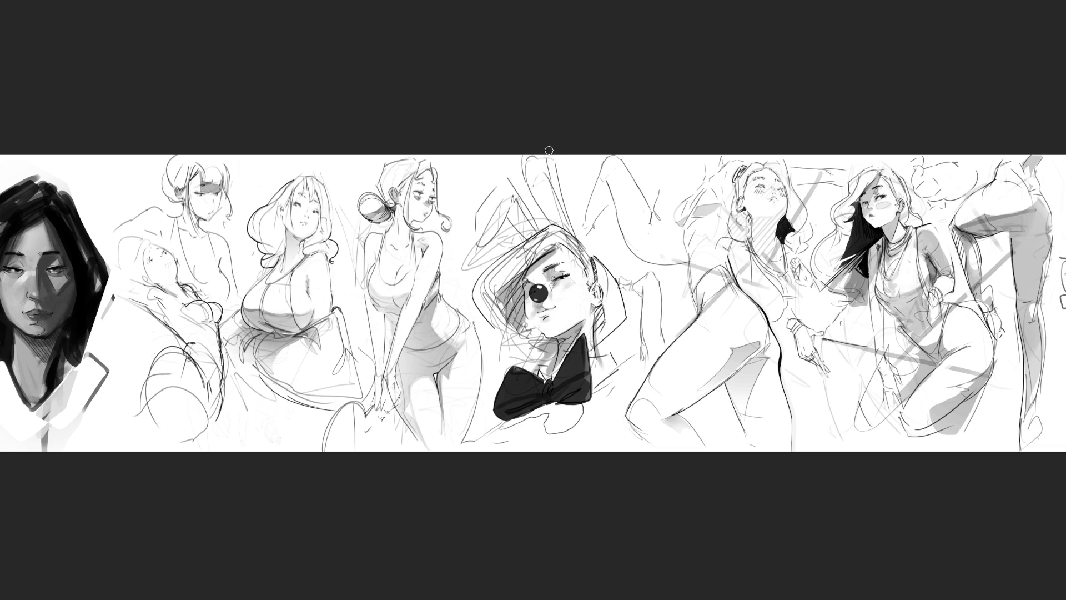
- Paint a thick black stroke along the left bunny ear and remove the small mark atop it
drag(546, 156, 580, 228)
key(ctrl+z)
key(ctrl+shift+z)
key(ctrl+z)
key(ctrl+shift+z)
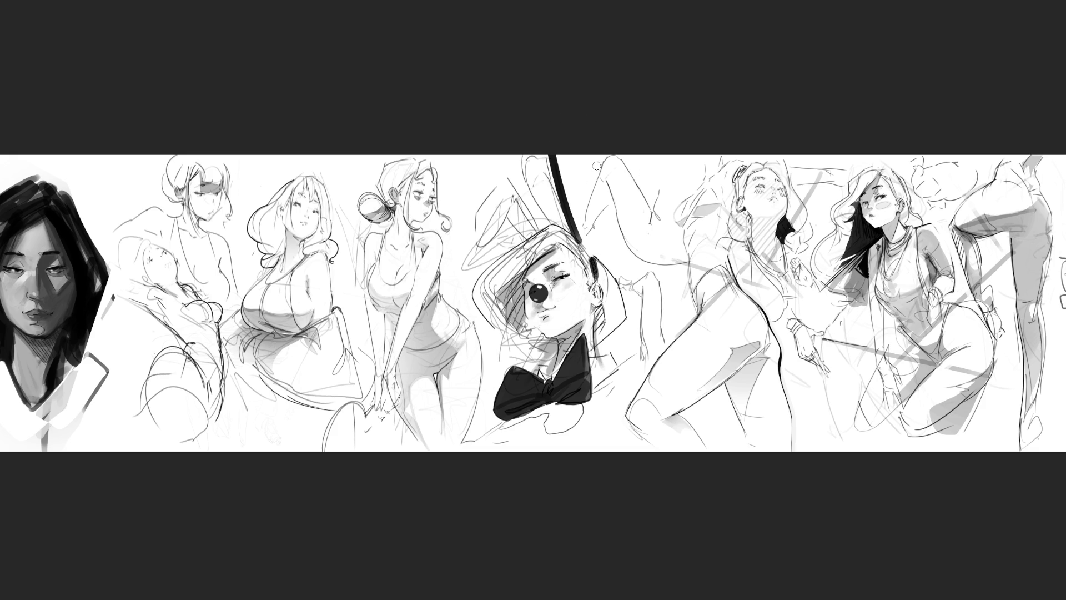
mouse_move(507, 182)
mouse_down()
mouse_move(526, 214)
mouse_move(472, 202)
mouse_move(500, 239)
mouse_move(494, 194)
mouse_move(519, 195)
mouse_move(518, 155)
mouse_move(519, 186)
mouse_move(538, 161)
mouse_move(578, 228)
mouse_up()
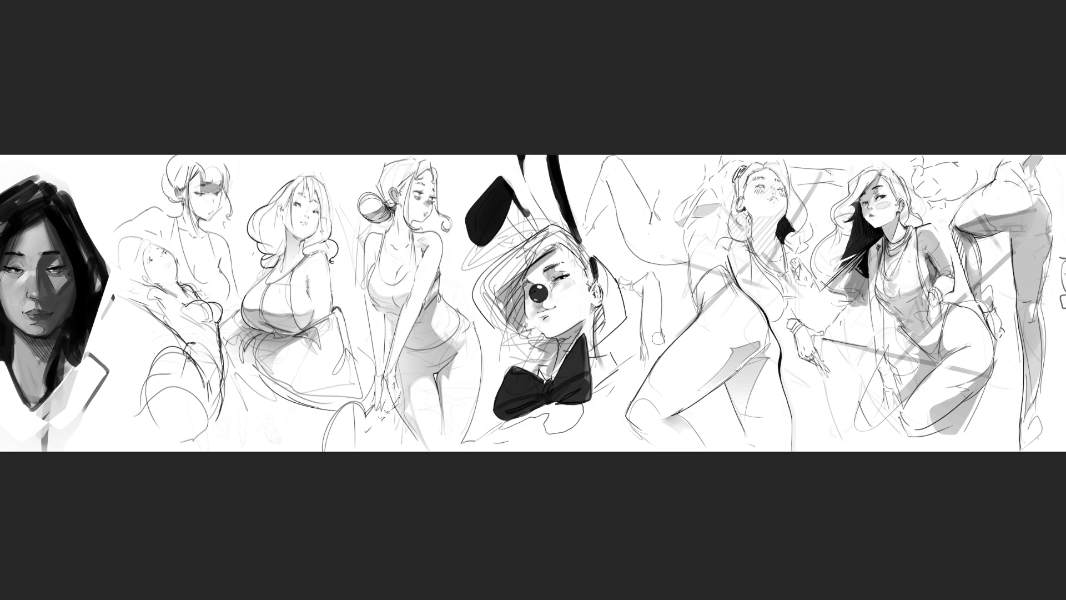
key(ctrl+z)
key(ctrl+z)
key(ctrl+z)
- Extend the ear tip, thicken the right ear's outer edge, then lasso the bowtie for Free Transform
drag(532, 212, 537, 223)
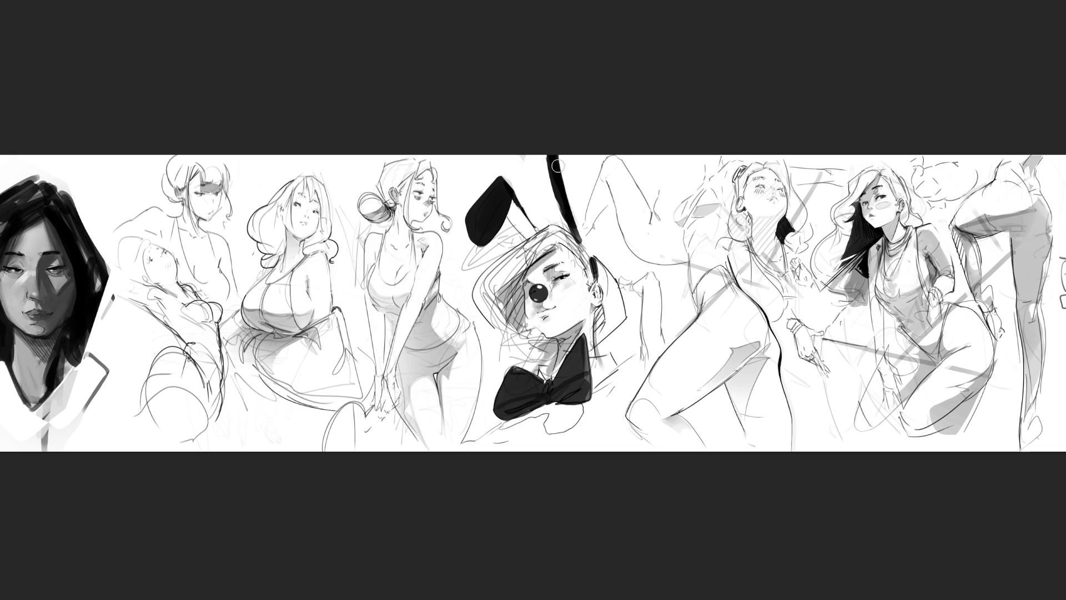
drag(552, 150, 582, 231)
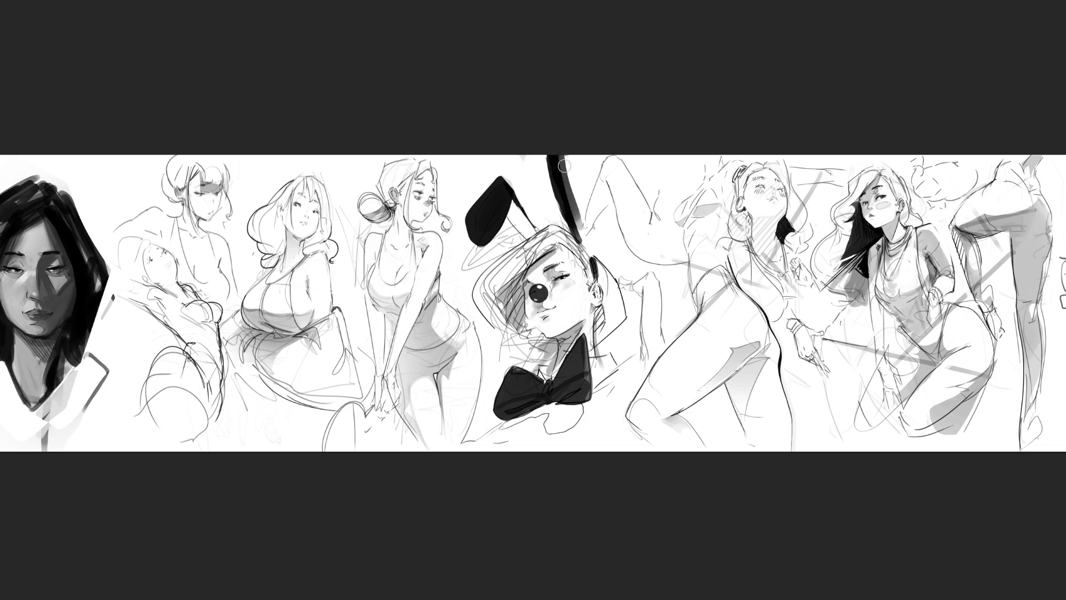
key(ctrl+z)
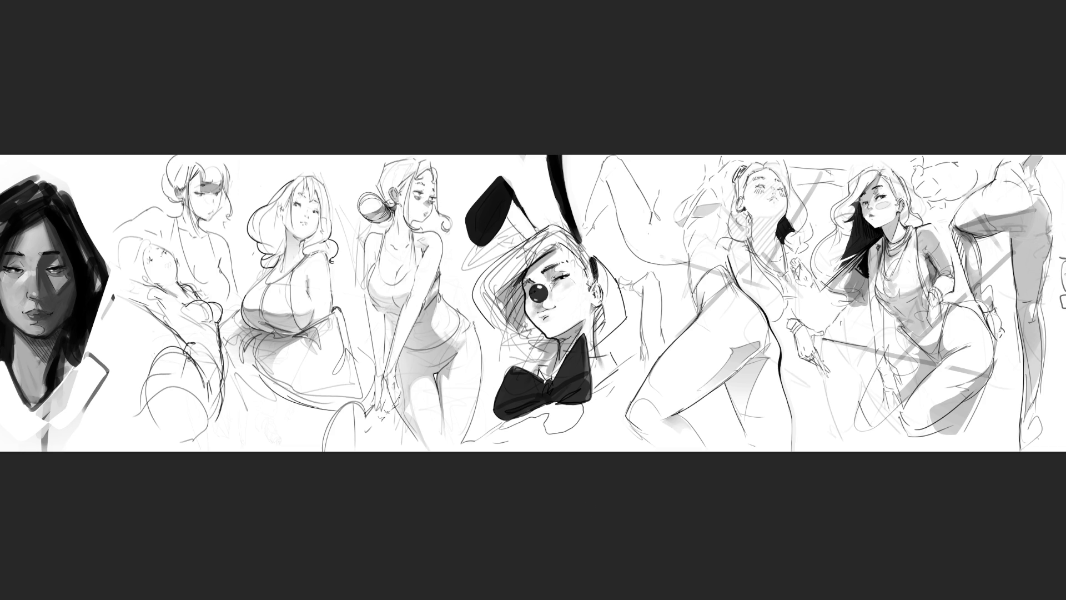
mouse_move(535, 443)
mouse_down()
mouse_move(630, 385)
mouse_move(591, 339)
mouse_move(551, 378)
mouse_move(514, 365)
mouse_move(487, 423)
mouse_move(561, 451)
mouse_up()
key(ctrl+t)
- Skew the bowtie's left side upward, nudge it up and right, and commit the transform
drag(480, 388, 491, 351)
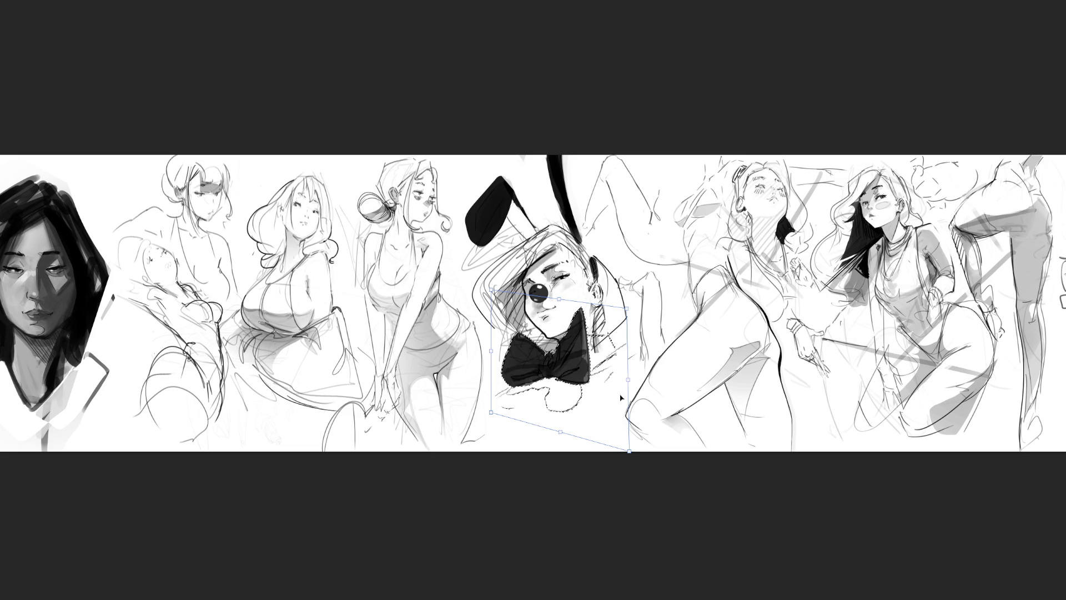
drag(582, 416, 585, 411)
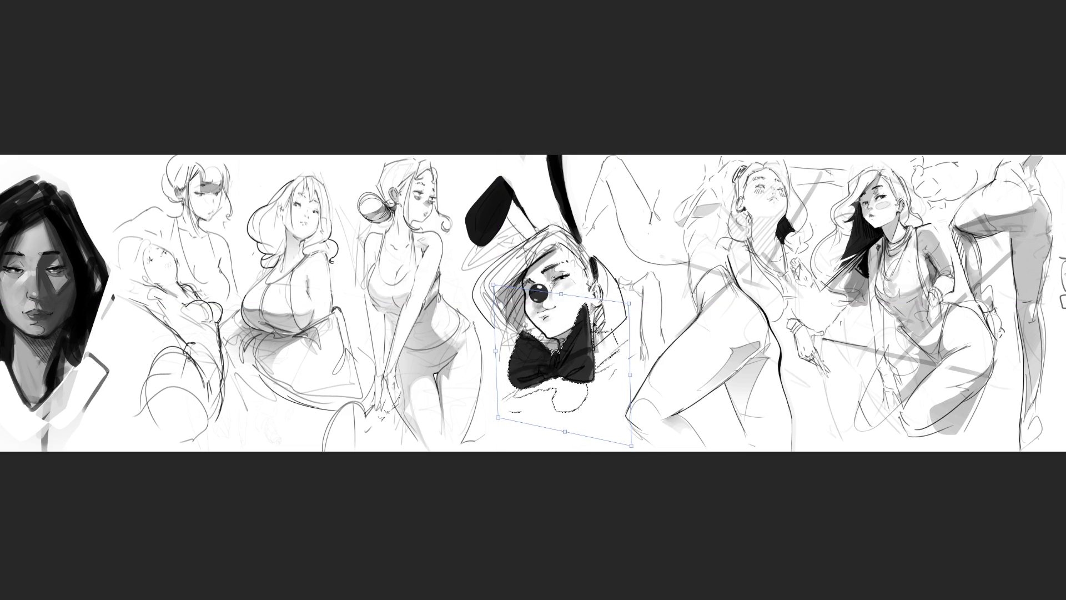
key(Return)
key(ctrl+d)
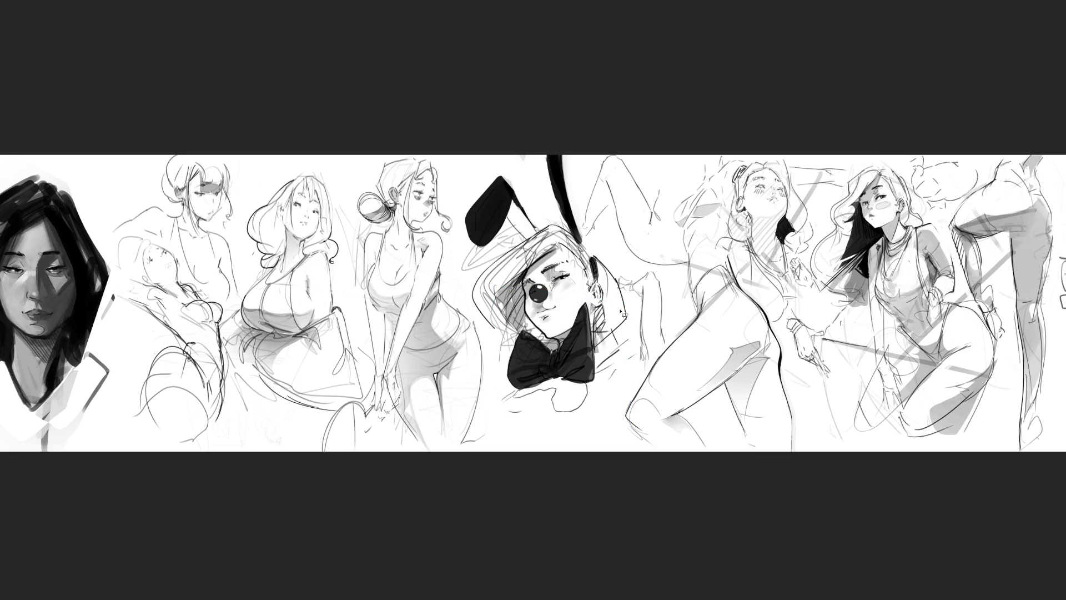
- Outline two shadow shapes below the bowtie and fill them grey, then revert to an earlier state
drag(562, 382, 568, 396)
key(ctrl+d)
mouse_move(478, 442)
mouse_down()
mouse_move(515, 427)
mouse_move(486, 438)
mouse_up()
mouse_move(588, 441)
mouse_down()
mouse_move(638, 436)
mouse_move(607, 452)
mouse_move(590, 442)
mouse_up()
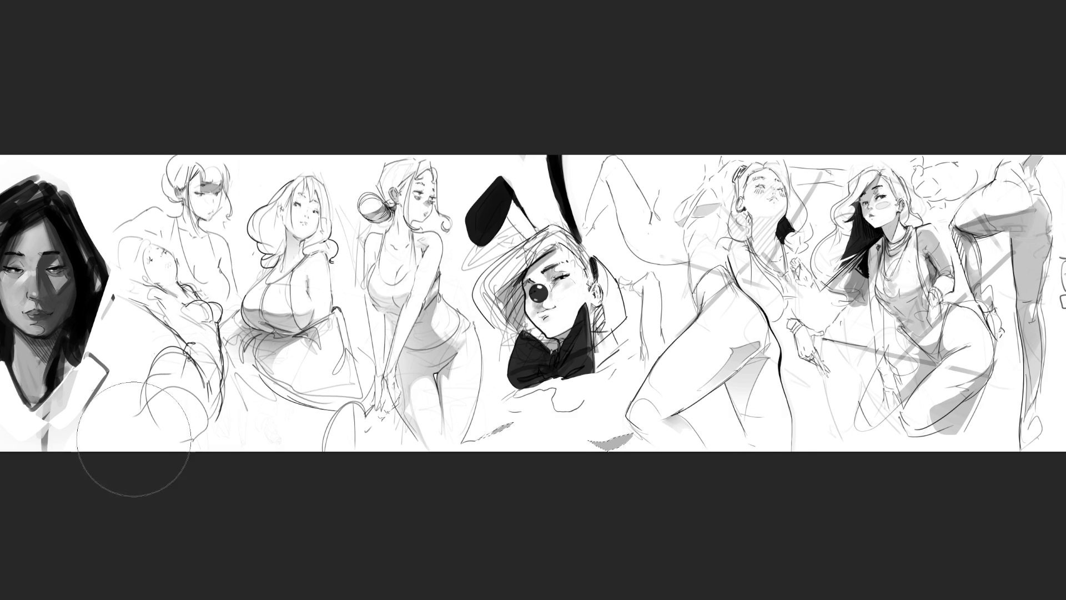
drag(500, 389, 655, 344)
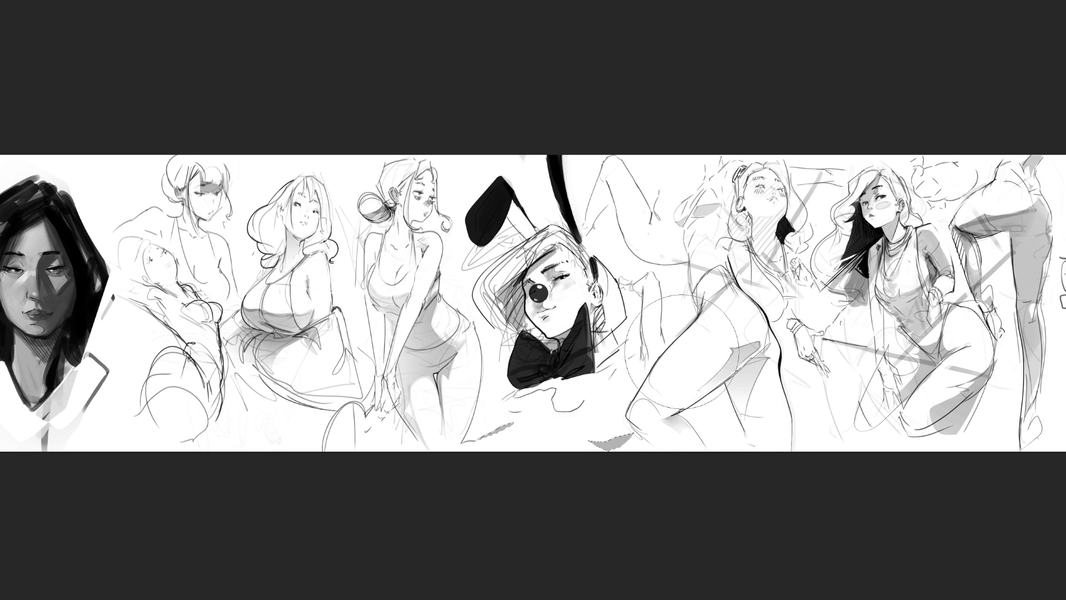
key(ctrl+d)
key(ctrl+z)
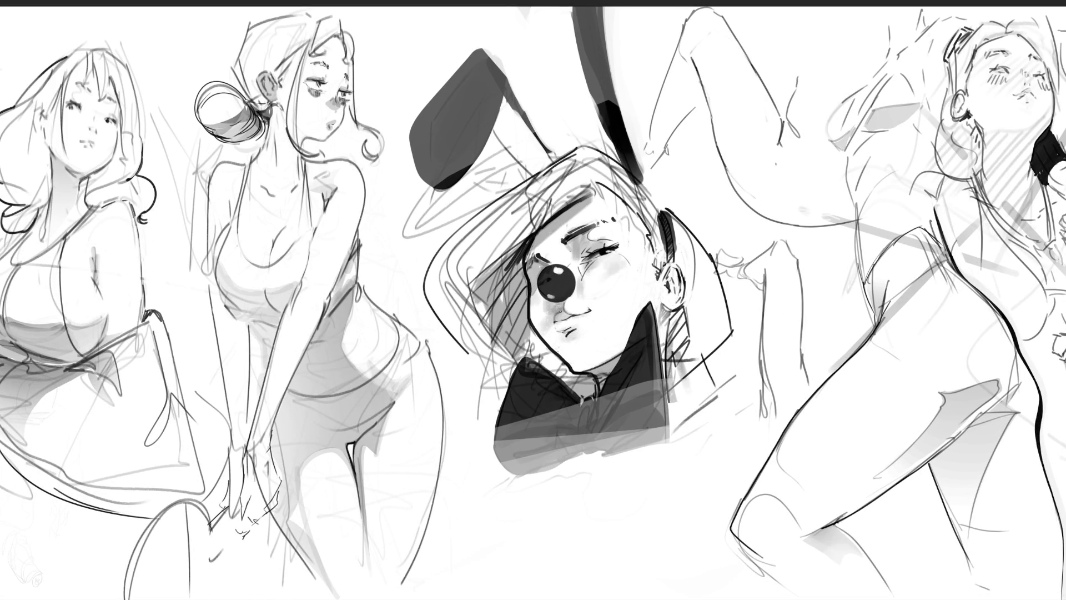
- Darken the mouth line, lips, right-eye lashes and chin, then lighten and outline the hair
drag(568, 310, 595, 309)
drag(560, 322, 590, 311)
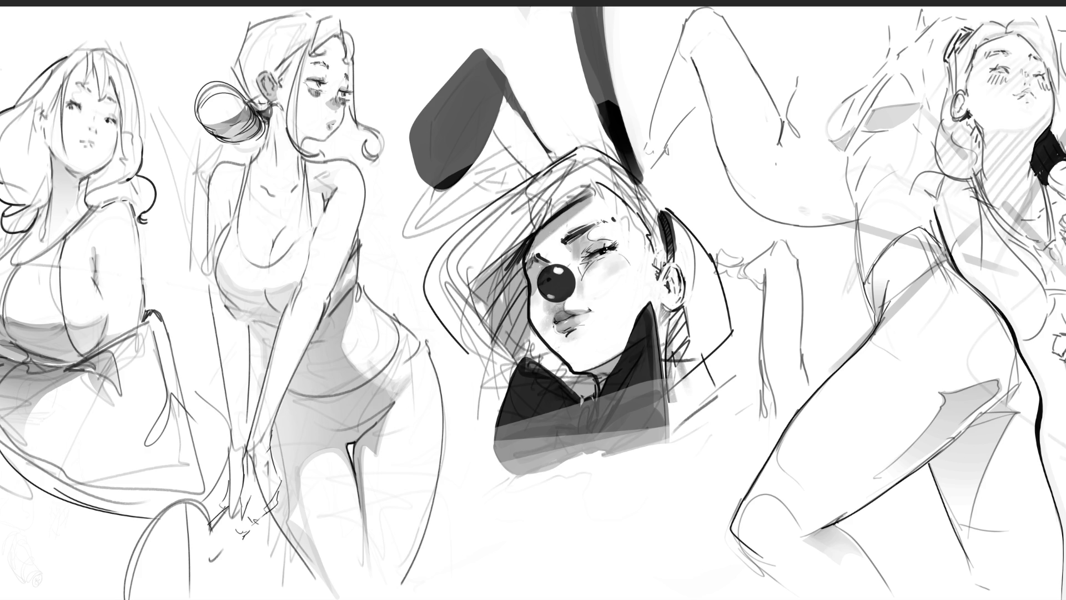
drag(607, 257, 614, 248)
drag(556, 319, 565, 330)
mouse_move(588, 369)
mouse_down()
mouse_move(603, 362)
mouse_move(609, 376)
mouse_up()
mouse_move(483, 266)
mouse_down()
mouse_move(581, 164)
mouse_move(552, 206)
mouse_move(538, 213)
mouse_move(531, 197)
mouse_move(533, 219)
mouse_move(528, 205)
mouse_move(555, 173)
mouse_up()
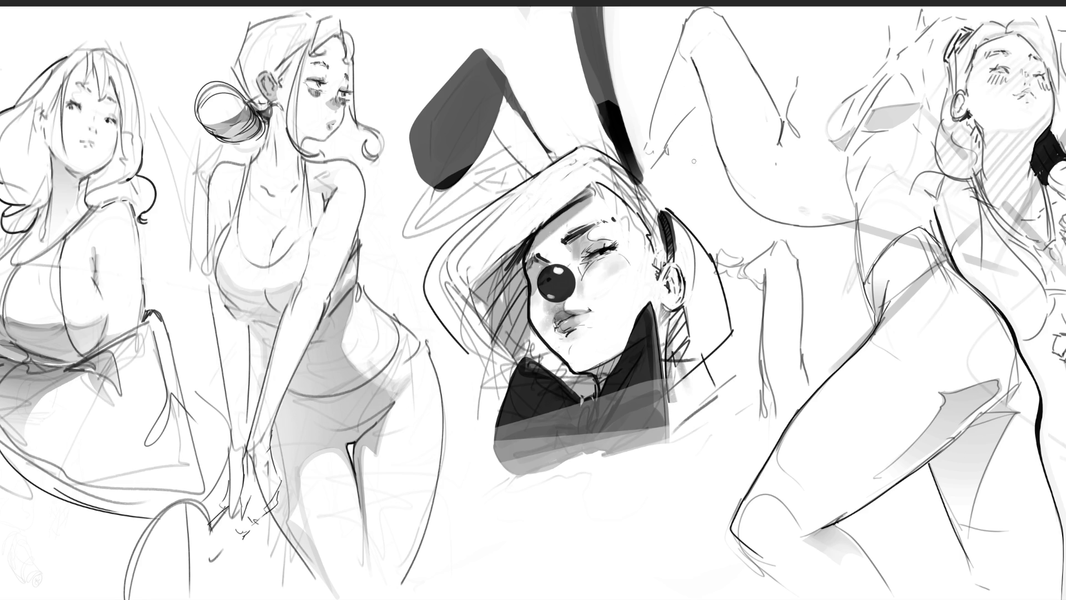
mouse_move(580, 147)
mouse_down()
mouse_move(405, 244)
mouse_move(403, 306)
mouse_up()
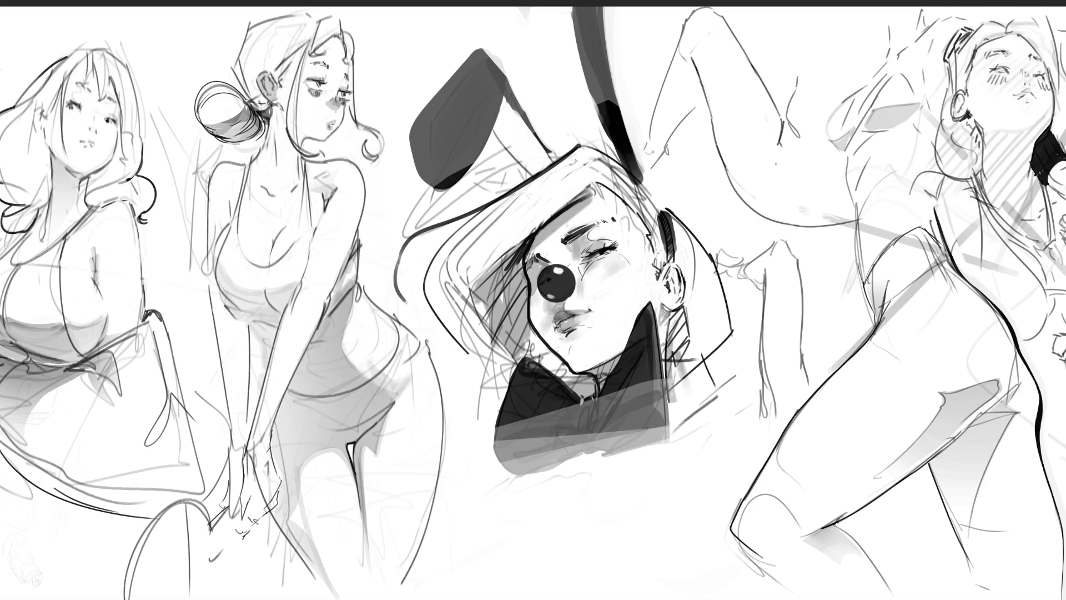
- Redraw thin and dark strokes across the top of the hair, discarding the dark collar fill
drag(595, 187, 411, 388)
key(ctrl+z)
drag(599, 173, 461, 299)
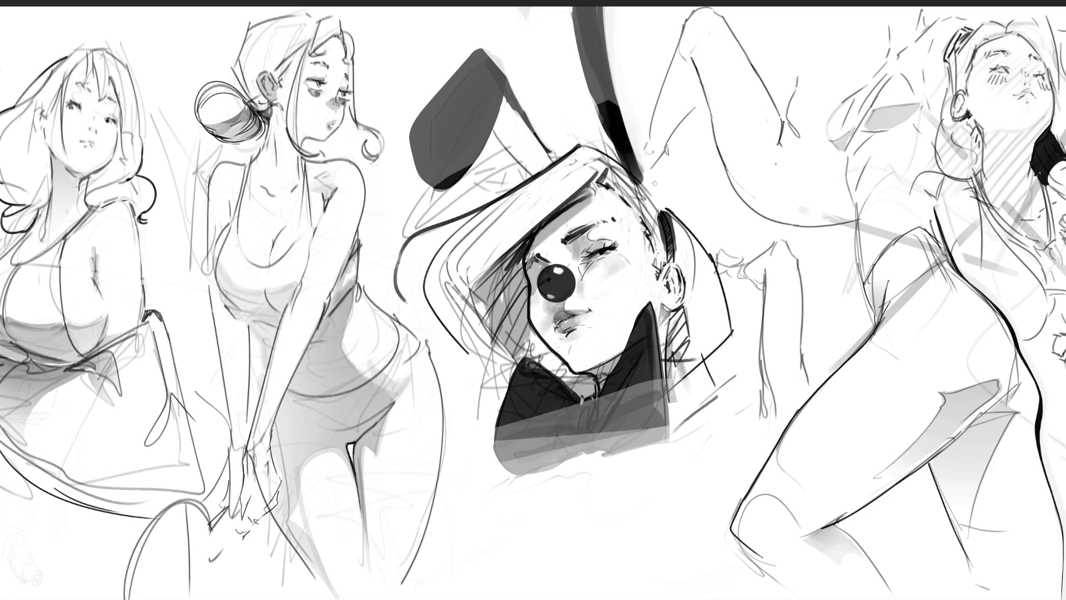
mouse_move(590, 151)
mouse_down()
mouse_move(653, 208)
mouse_move(659, 197)
mouse_move(660, 215)
mouse_move(688, 217)
mouse_move(744, 335)
mouse_move(744, 382)
mouse_move(725, 382)
mouse_up()
drag(401, 292, 406, 309)
drag(459, 418, 490, 403)
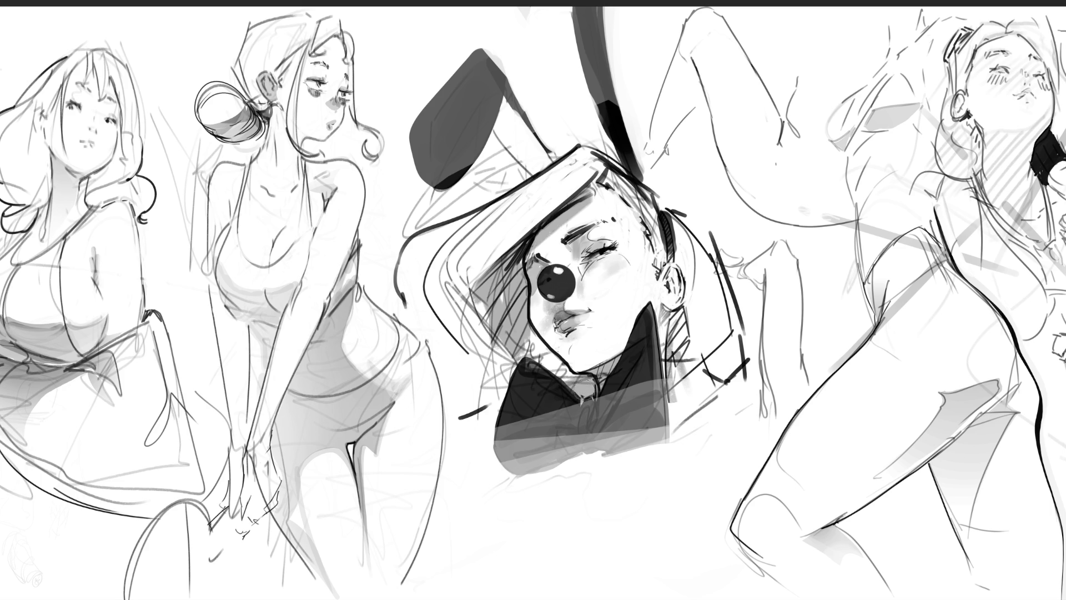
mouse_move(589, 392)
mouse_down()
mouse_move(517, 320)
mouse_move(512, 273)
mouse_move(494, 339)
mouse_move(536, 375)
mouse_up()
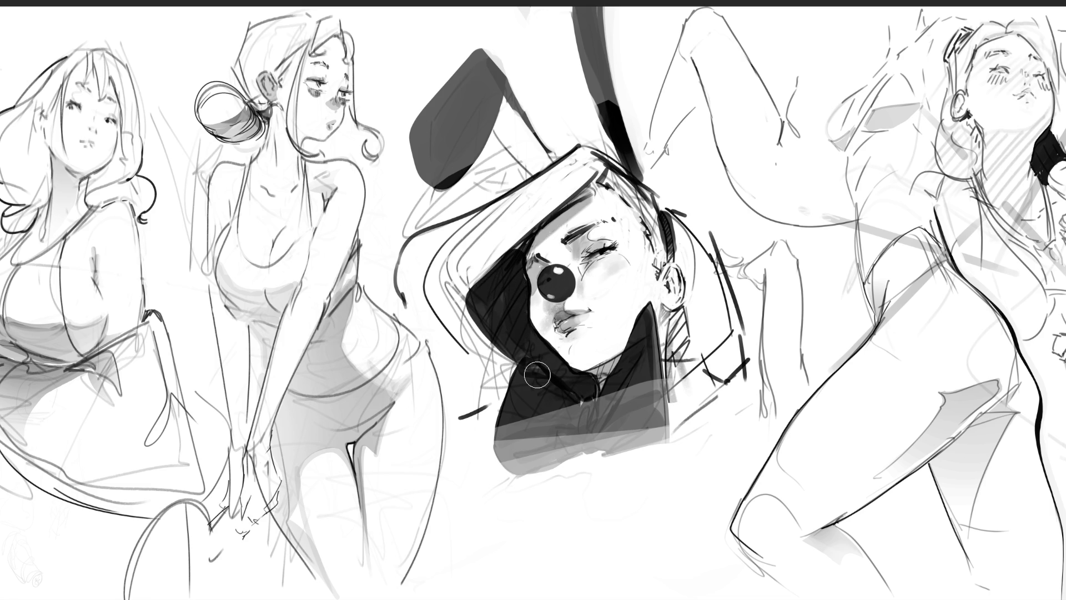
key(ctrl+z)
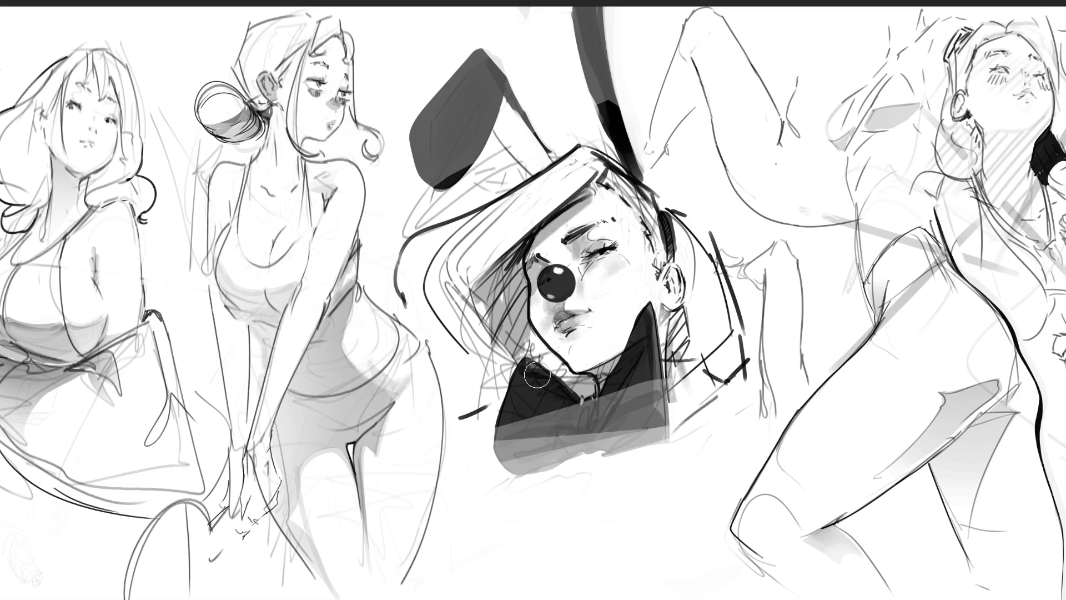
- With a smaller brush, lighten between nose and lips and try out hair strokes left of the face
key(bracketleft)
mouse_move(532, 298)
mouse_down()
mouse_move(534, 315)
mouse_move(551, 315)
mouse_move(527, 295)
mouse_move(535, 331)
mouse_move(566, 368)
mouse_up()
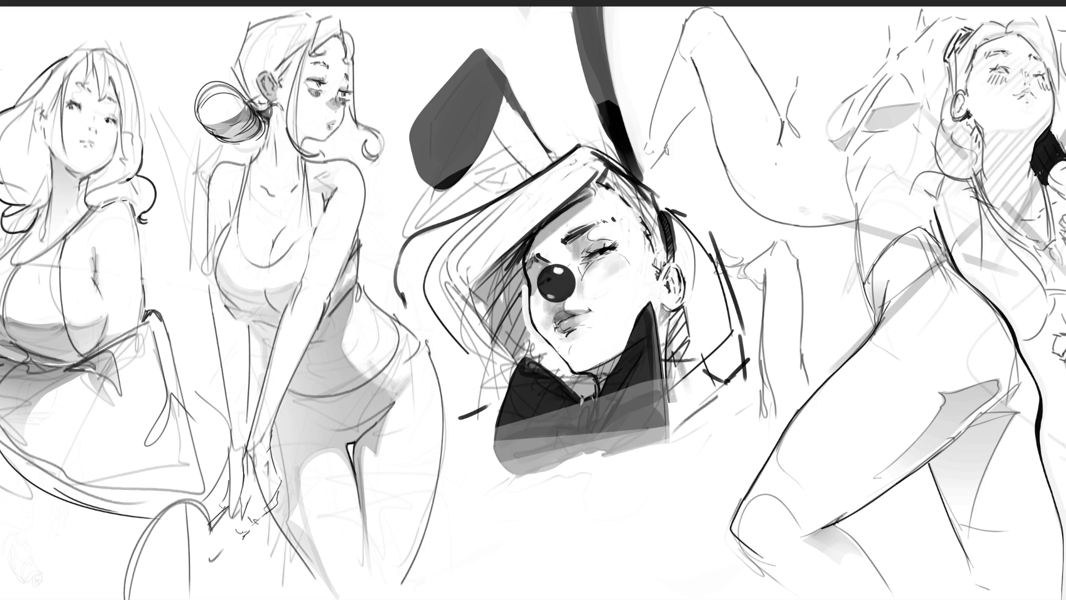
mouse_move(533, 231)
mouse_down()
mouse_move(491, 280)
mouse_move(507, 274)
mouse_up()
drag(533, 232, 518, 256)
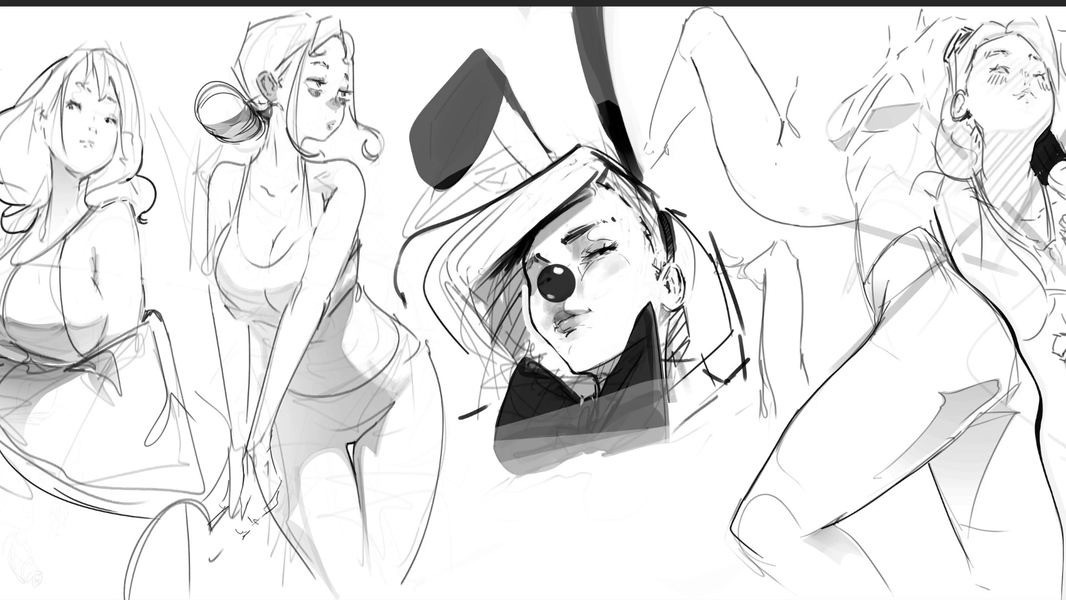
key(ctrl+z)
key(ctrl+z)
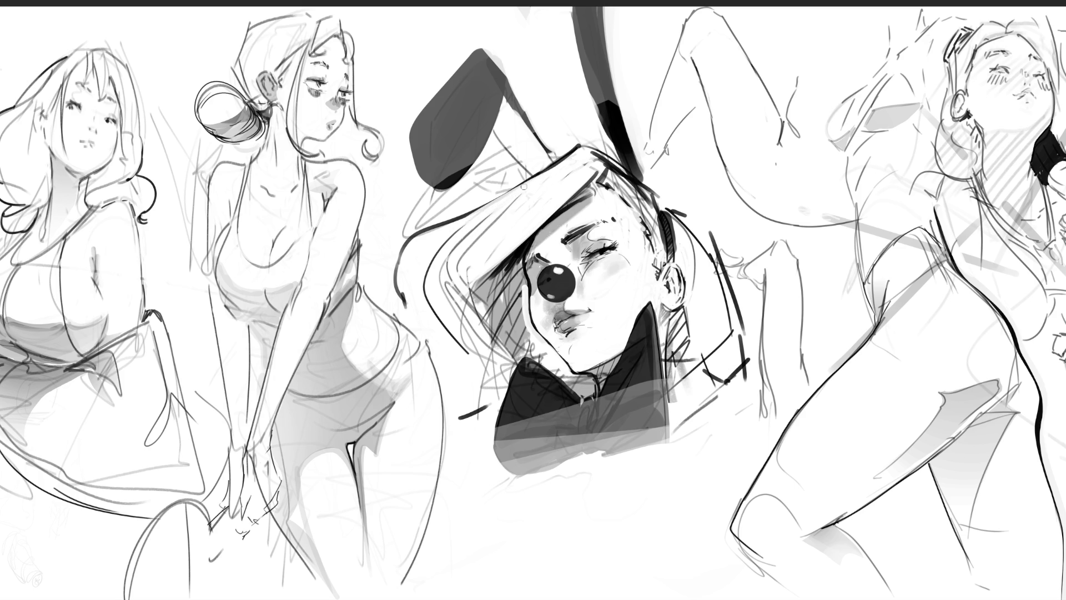
drag(470, 218, 414, 286)
drag(449, 235, 420, 290)
key(ctrl+z)
key(ctrl+z)
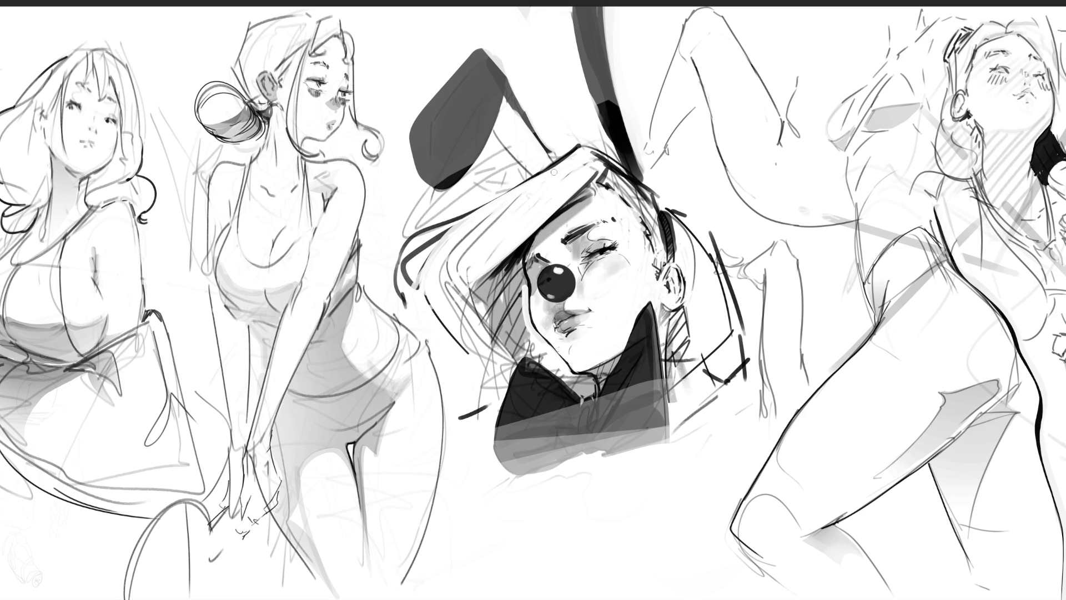
mouse_move(395, 276)
mouse_down()
mouse_move(411, 304)
mouse_move(450, 324)
mouse_up()
key(ctrl+z)
key(ctrl+z)
key(ctrl+z)
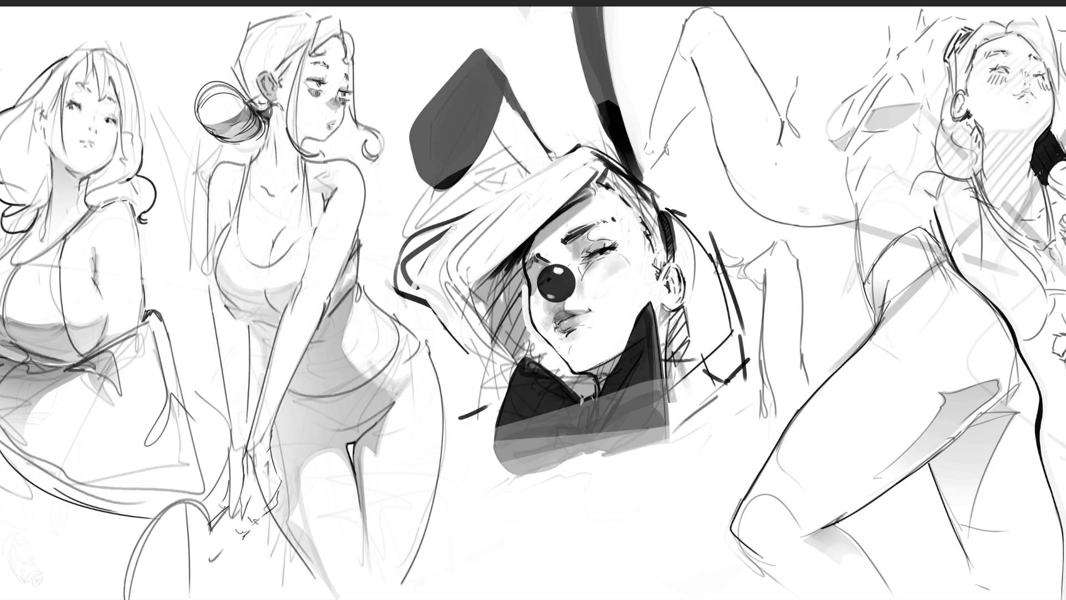
- Paint curved hair strokes and soften the hair's dark edge lines with white
drag(439, 223, 578, 149)
key(ctrl+z)
key(ctrl+z)
key(ctrl+z)
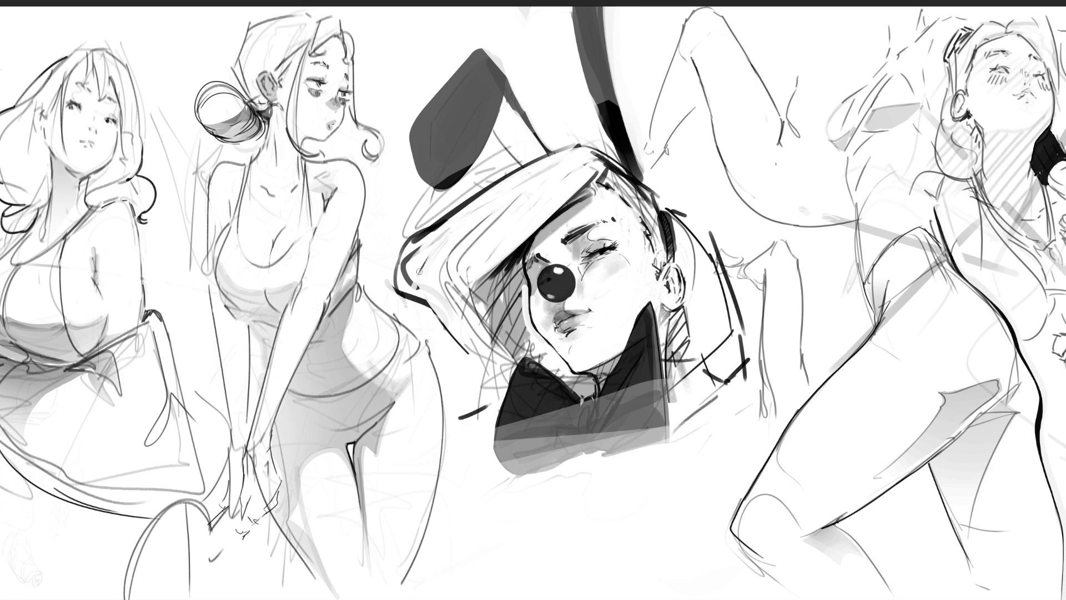
mouse_move(422, 267)
mouse_down()
mouse_move(417, 294)
mouse_move(406, 262)
mouse_move(416, 303)
mouse_move(421, 232)
mouse_up()
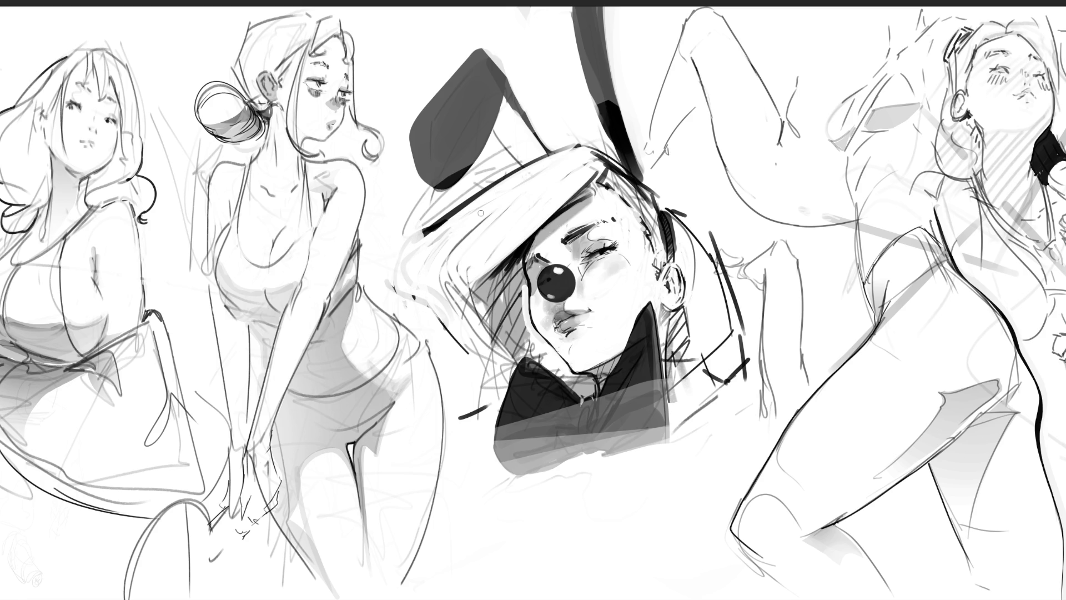
drag(484, 190, 528, 227)
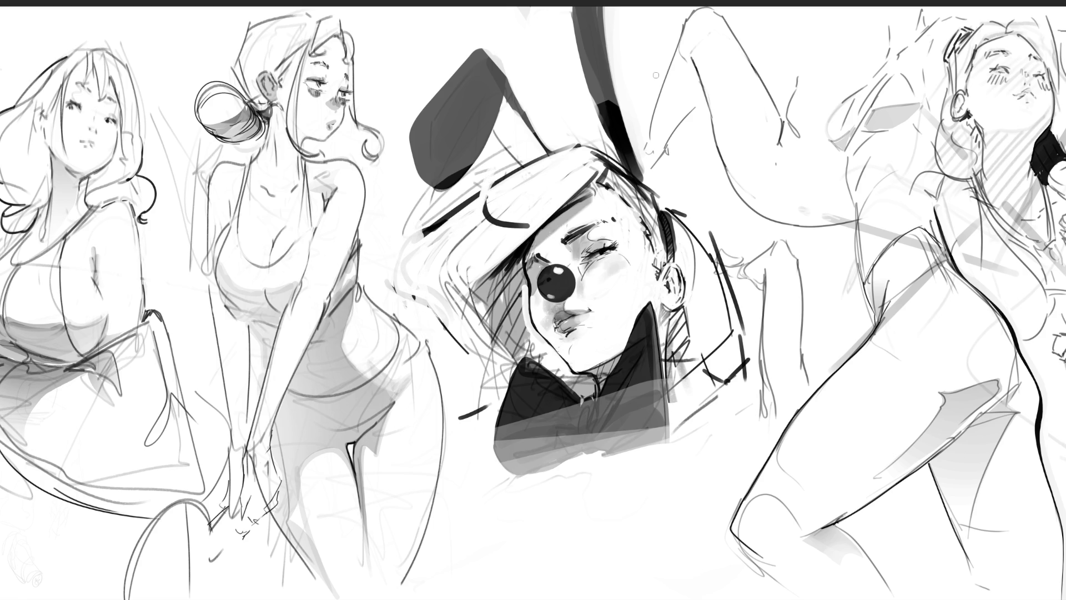
mouse_move(481, 191)
mouse_down()
mouse_move(510, 235)
mouse_move(527, 236)
mouse_up()
drag(502, 173, 469, 232)
mouse_move(481, 192)
mouse_down()
mouse_move(498, 228)
mouse_move(525, 193)
mouse_move(527, 227)
mouse_move(468, 236)
mouse_up()
drag(530, 227, 514, 240)
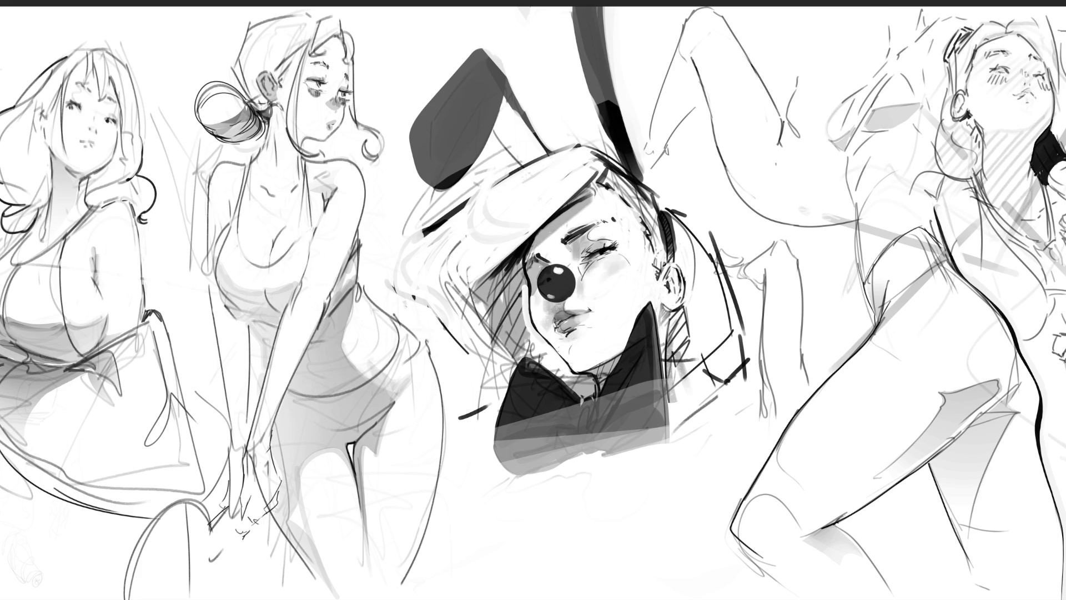
- Undo back past the bunny ears and hat band, restoring one small hatching stroke left of the face
scroll(533, 300, down, 10)
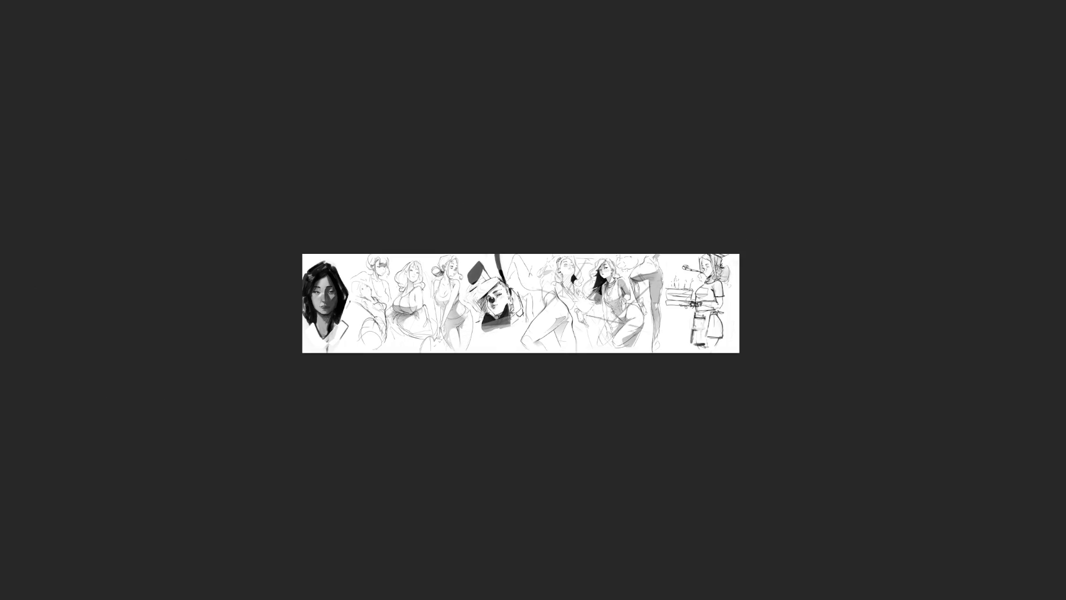
scroll(533, 300, up, 5)
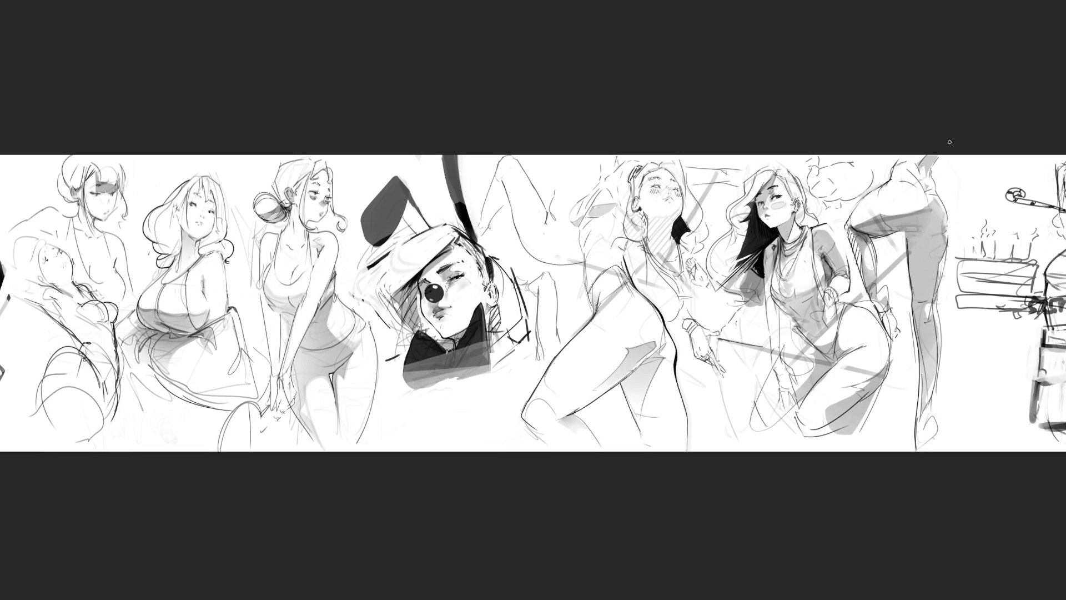
mouse_move(447, 161)
mouse_down()
mouse_move(483, 227)
mouse_move(476, 142)
mouse_up()
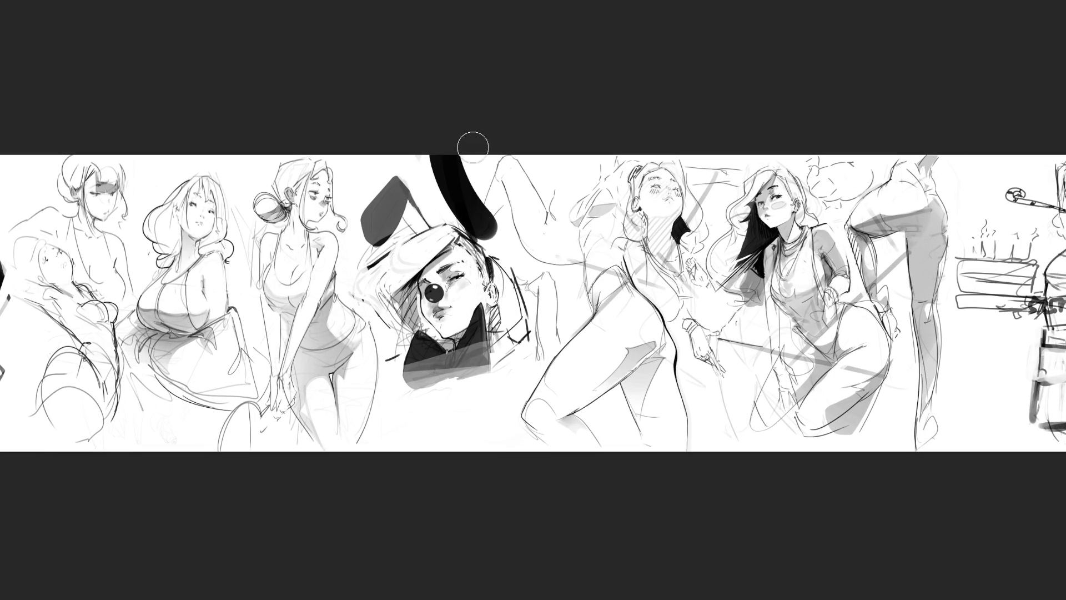
key(ctrl+z)
key(ctrl+z)
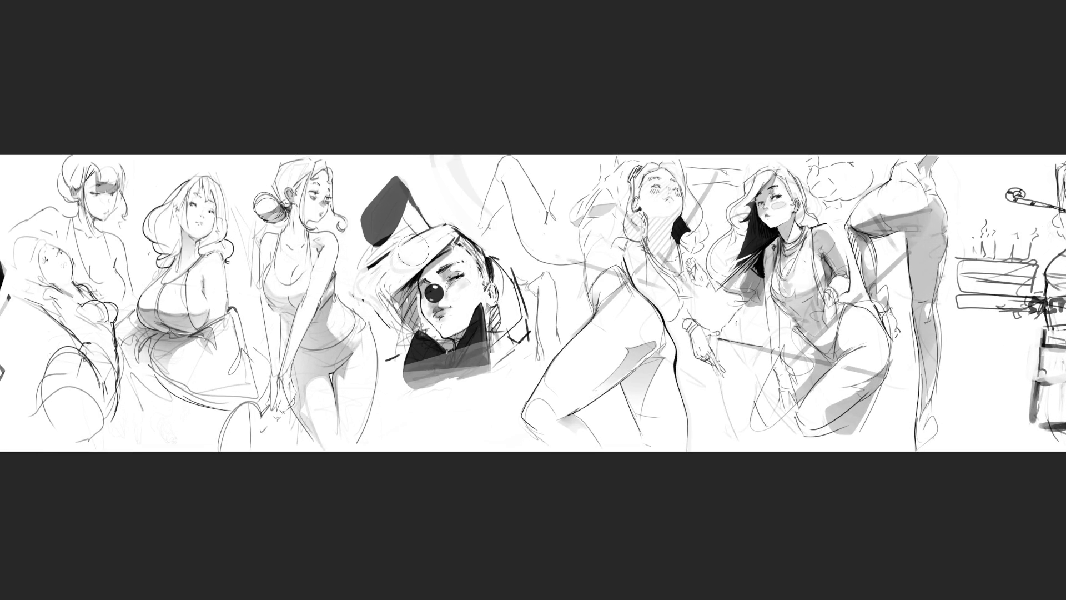
key(ctrl+z)
key(ctrl+z)
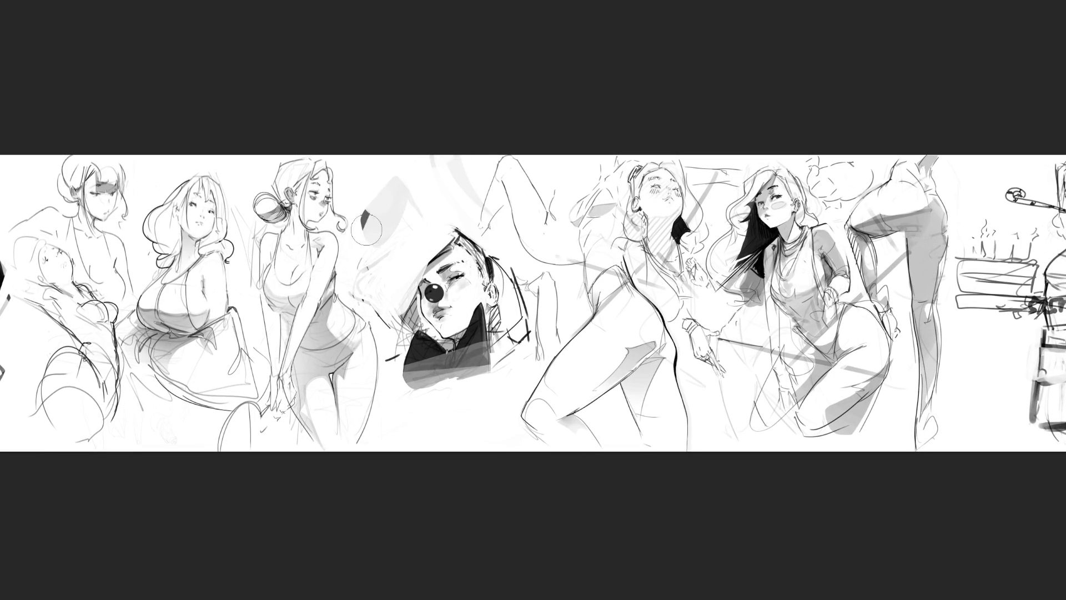
key(ctrl+z)
key(ctrl+z)
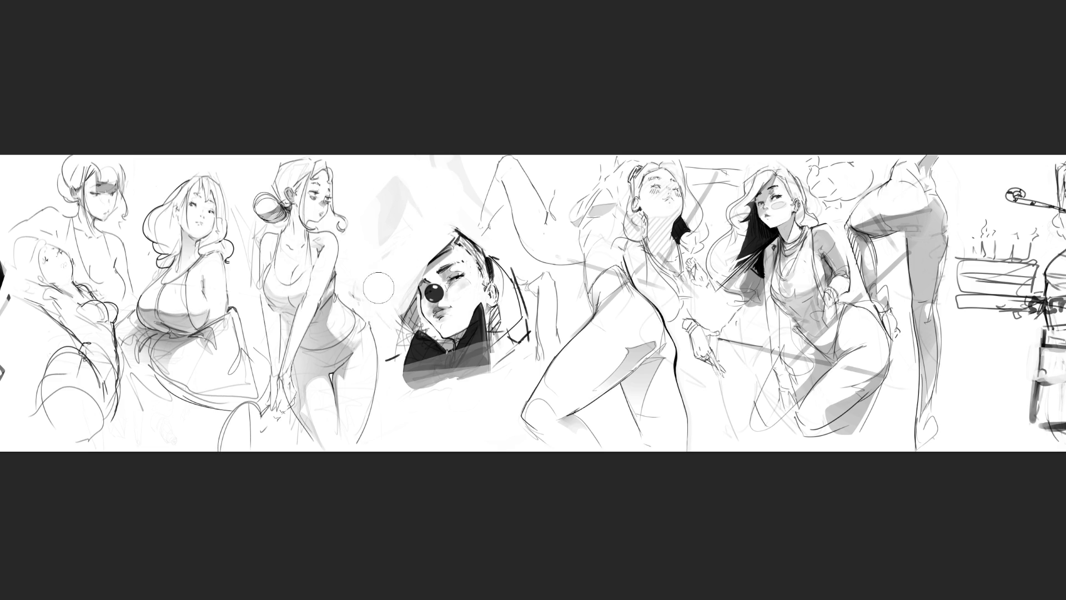
key(ctrl+z)
key(ctrl+z)
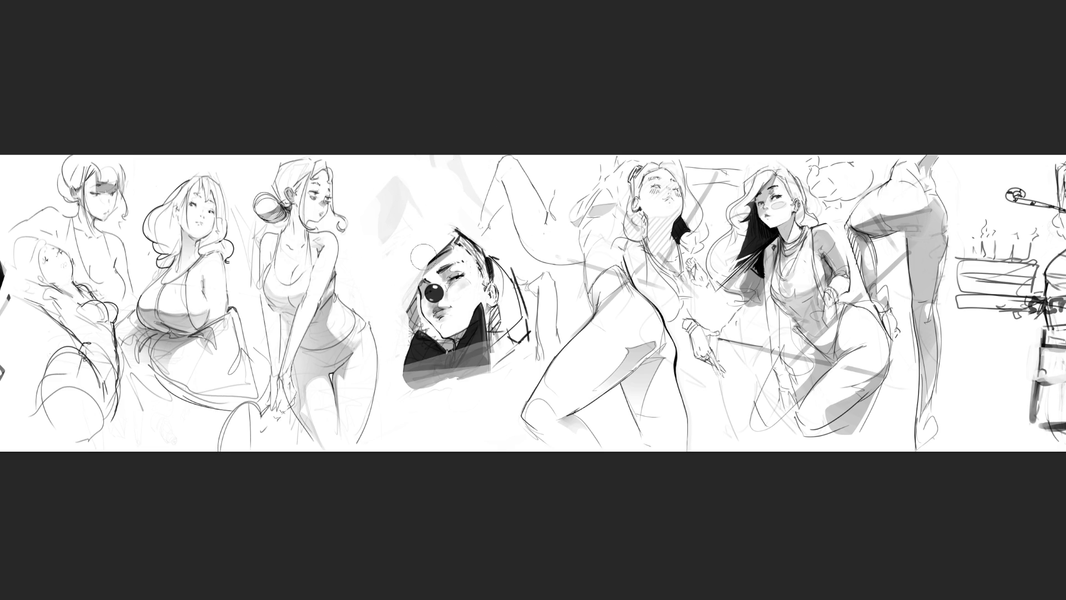
key(ctrl+shift+z)
key(ctrl+shift+z)
- Ink the face's left edge, cheek and forehead, redrawing the hat arch as one smooth stroke
key(ctrl+z)
key(ctrl+z)
key(ctrl+z)
key(ctrl+z)
key(ctrl+z)
key(ctrl+z)
key(ctrl+z)
key(ctrl+z)
drag(427, 260, 453, 242)
drag(457, 283, 470, 318)
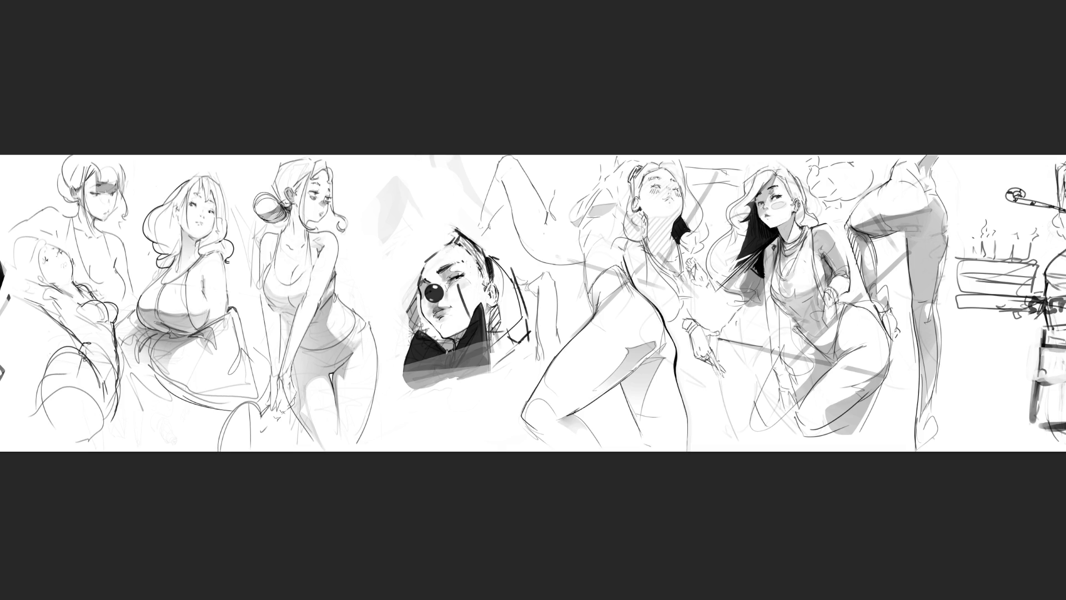
mouse_move(428, 249)
mouse_down()
mouse_move(420, 262)
mouse_move(431, 243)
mouse_move(376, 242)
mouse_move(384, 313)
mouse_move(414, 213)
mouse_move(438, 239)
mouse_up()
drag(404, 205, 442, 246)
mouse_move(373, 255)
mouse_down()
mouse_move(393, 224)
mouse_move(429, 237)
mouse_up()
key(ctrl+z)
key(ctrl+z)
key(ctrl+z)
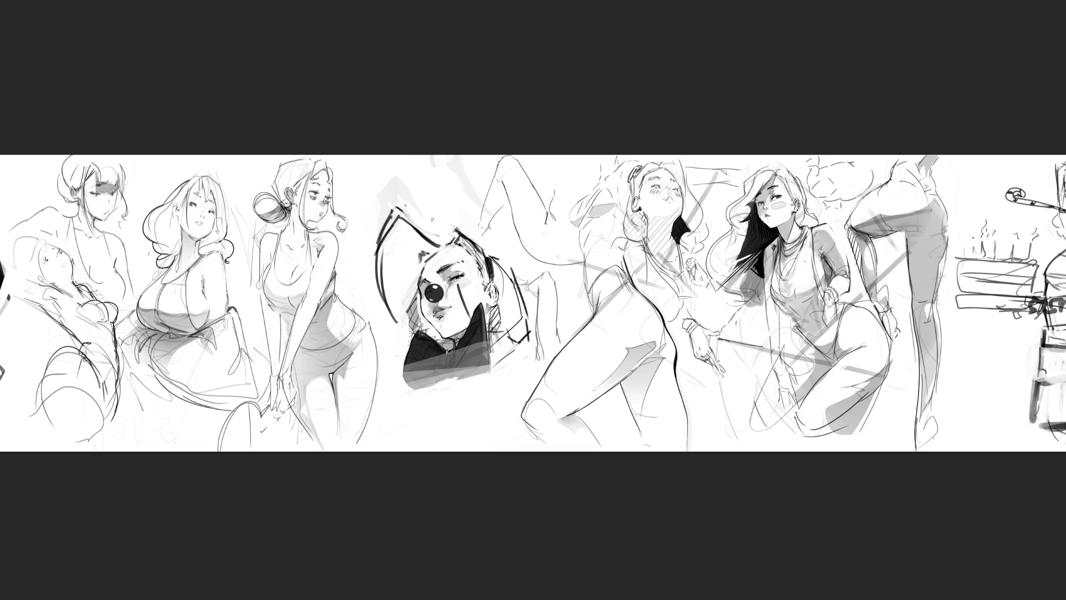
drag(389, 246, 445, 244)
key(ctrl+z)
key(ctrl+z)
key(ctrl+z)
key(ctrl+z)
key(ctrl+z)
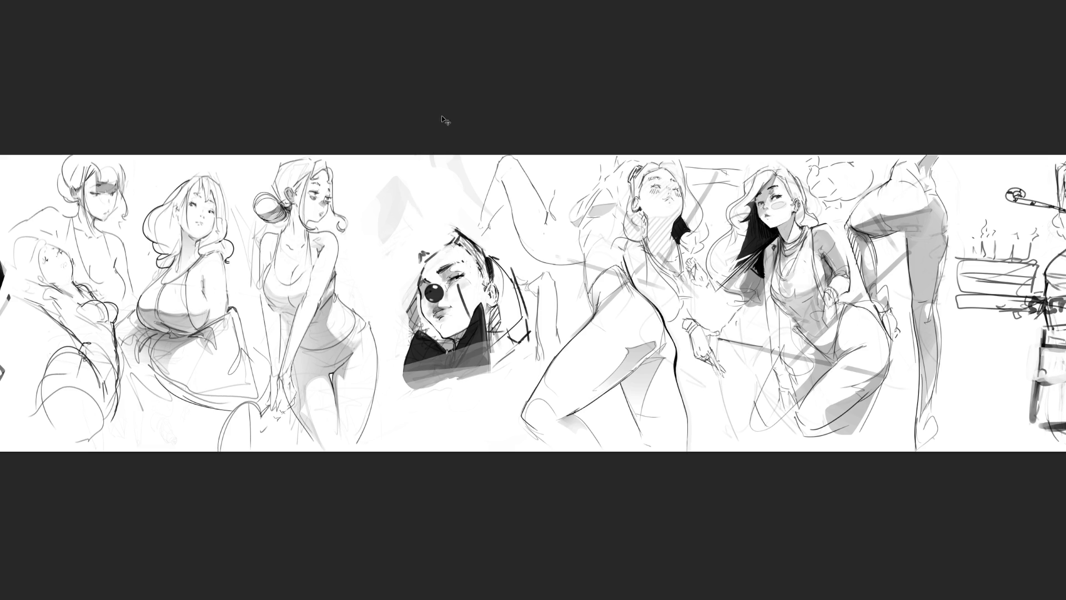
- Draw a large outer and inner arc above the clown head and line the hair and collar
mouse_move(415, 177)
mouse_down()
mouse_move(420, 254)
mouse_move(442, 253)
mouse_up()
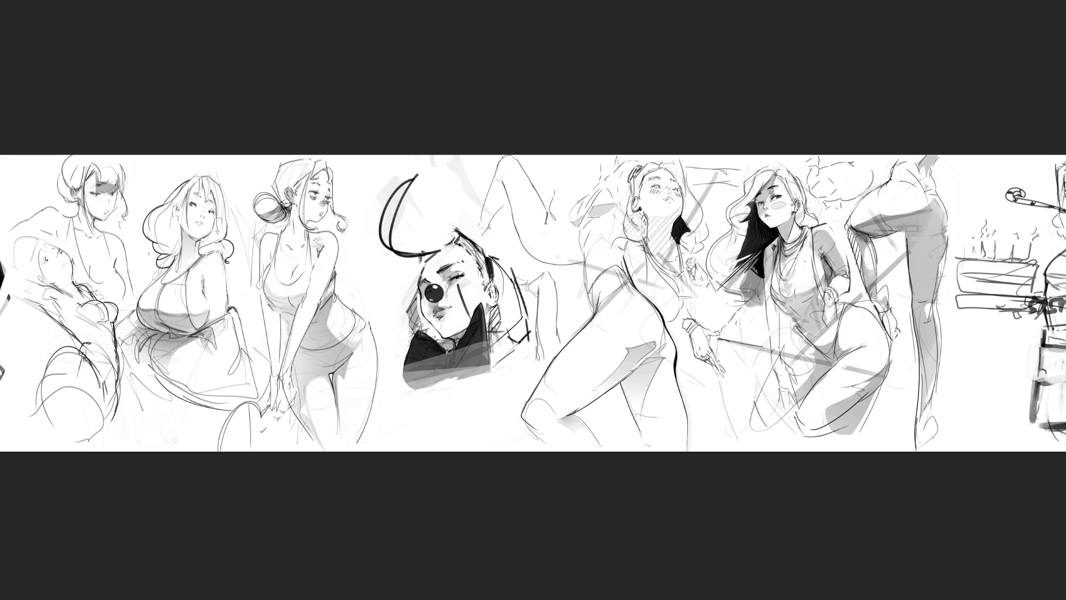
key(ctrl+z)
key(ctrl+z)
mouse_move(453, 157)
mouse_down()
mouse_move(433, 230)
mouse_move(433, 168)
mouse_move(427, 221)
mouse_up()
mouse_move(433, 227)
mouse_down()
mouse_move(414, 248)
mouse_move(422, 265)
mouse_move(398, 258)
mouse_move(397, 247)
mouse_up()
mouse_move(435, 204)
mouse_down()
mouse_move(457, 200)
mouse_move(504, 259)
mouse_up()
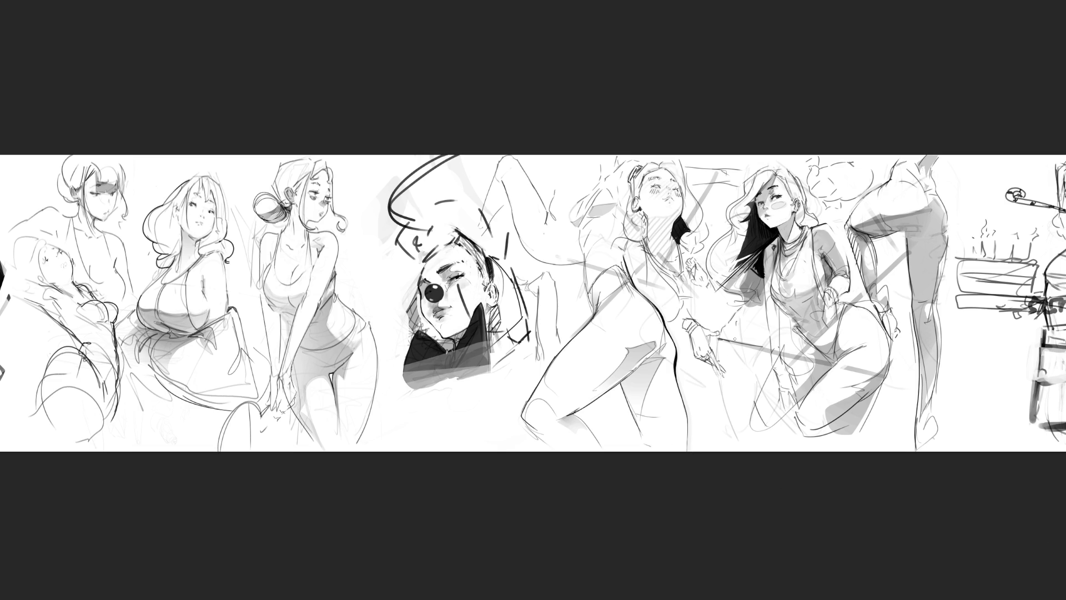
drag(419, 288, 411, 336)
mouse_move(497, 303)
mouse_down()
mouse_move(503, 334)
mouse_move(524, 342)
mouse_up()
mouse_move(490, 254)
mouse_down()
mouse_move(523, 284)
mouse_move(538, 336)
mouse_up()
- Add short strokes atop the hair, ink the collar edge, and erase stray marks beside the face
drag(424, 253, 452, 221)
mouse_move(461, 222)
mouse_down()
mouse_move(470, 217)
mouse_move(486, 245)
mouse_up()
drag(488, 238, 494, 260)
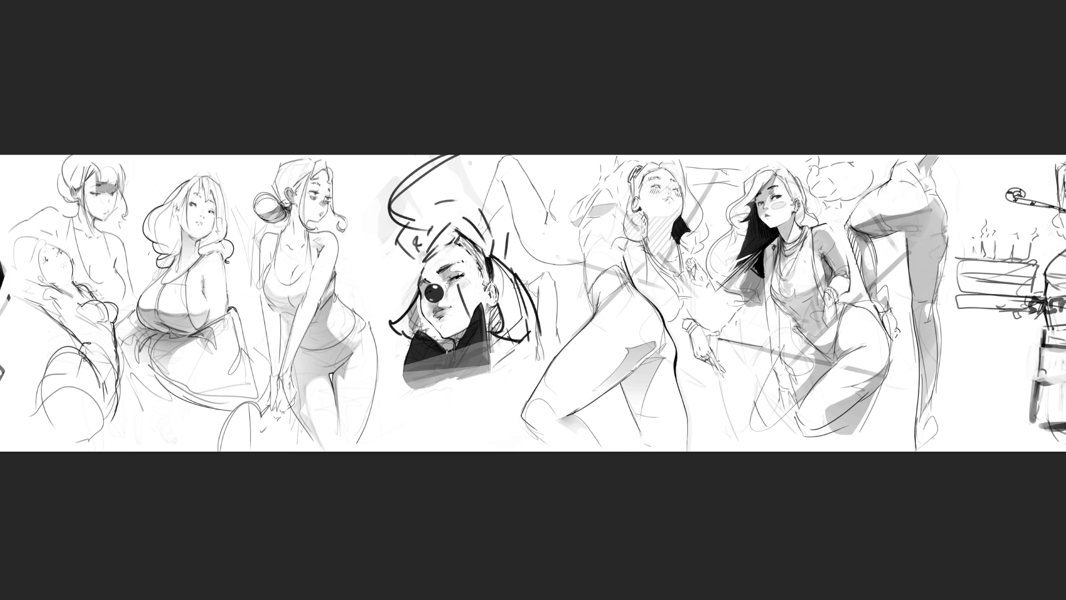
drag(401, 316, 398, 340)
drag(416, 289, 407, 325)
mouse_move(412, 282)
mouse_down()
mouse_move(413, 293)
mouse_move(418, 284)
mouse_up()
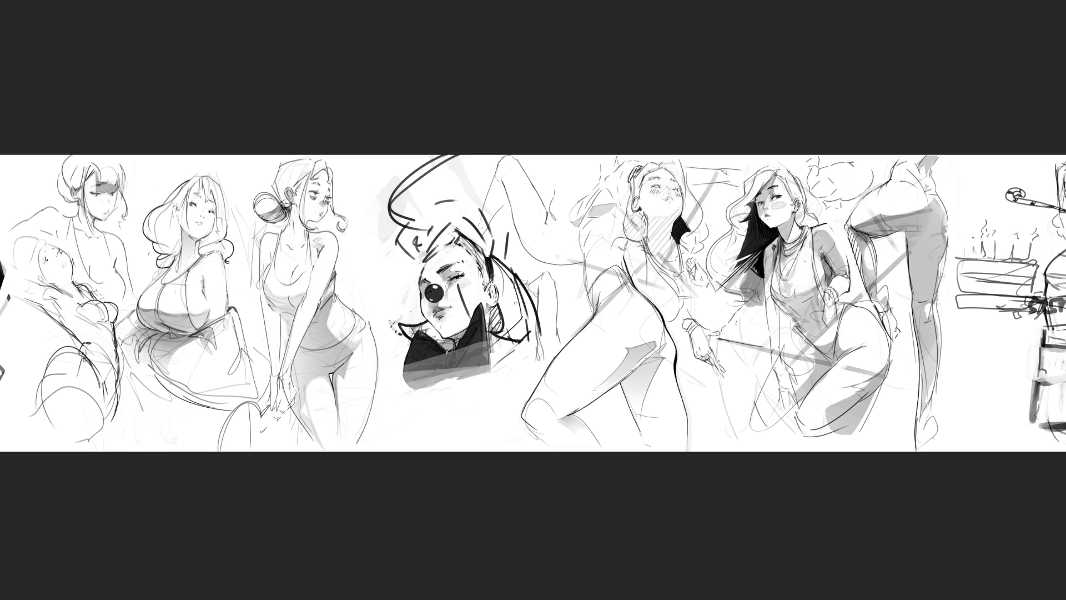
mouse_move(405, 320)
mouse_down()
mouse_move(396, 336)
mouse_move(409, 338)
mouse_move(393, 337)
mouse_move(427, 320)
mouse_move(457, 348)
mouse_up()
- Ink hair strands along the face's right side with swirling curls extending down beside them
mouse_move(488, 256)
mouse_down()
mouse_move(519, 315)
mouse_move(505, 315)
mouse_up()
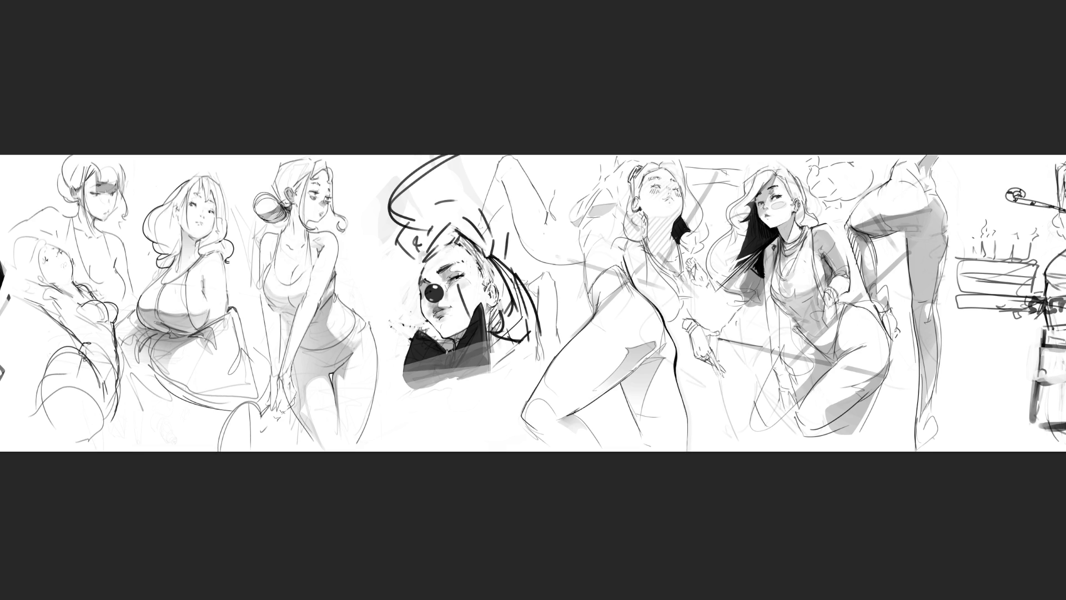
drag(493, 320, 519, 336)
key(ctrl+z)
key(ctrl+z)
key(ctrl+z)
key(ctrl+z)
mouse_move(496, 317)
mouse_down()
mouse_move(515, 333)
mouse_move(502, 372)
mouse_up()
drag(502, 350, 518, 380)
drag(516, 374, 515, 392)
mouse_move(499, 395)
mouse_down()
mouse_move(509, 400)
mouse_move(503, 378)
mouse_up()
drag(508, 355, 519, 403)
drag(514, 317, 523, 336)
drag(509, 322, 519, 344)
- Add ink strokes on and below the black collar
mouse_move(438, 339)
mouse_down()
mouse_move(452, 347)
mouse_move(439, 345)
mouse_up()
drag(409, 386, 420, 395)
drag(409, 401, 385, 427)
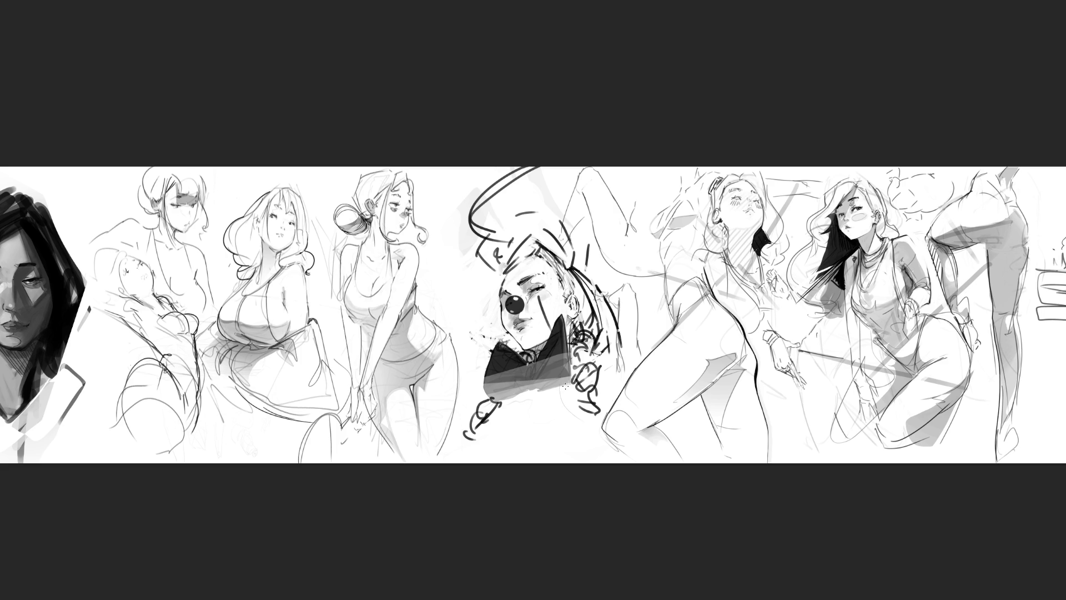
- Hatch faint grey shading under the bow and curls, undo the last two strokes, then add a short dark accent
mouse_move(559, 383)
mouse_down()
mouse_move(571, 416)
mouse_move(561, 421)
mouse_up()
mouse_move(499, 406)
mouse_down()
mouse_move(469, 433)
mouse_move(516, 388)
mouse_move(544, 392)
mouse_move(453, 458)
mouse_up()
drag(542, 390, 488, 444)
drag(577, 384, 549, 424)
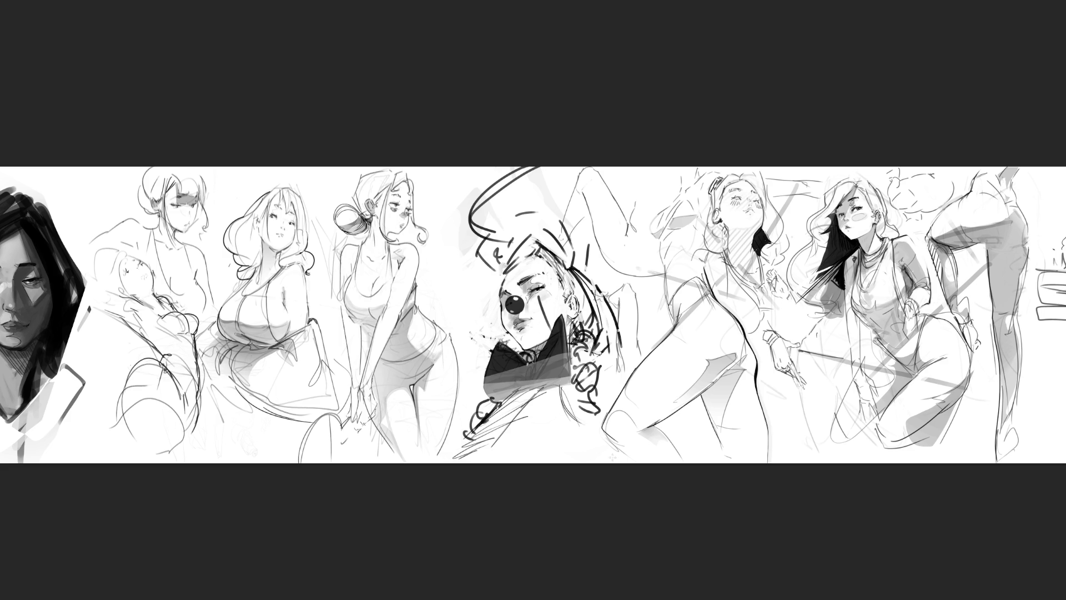
key(ctrl+z)
key(ctrl+z)
drag(428, 195, 437, 216)
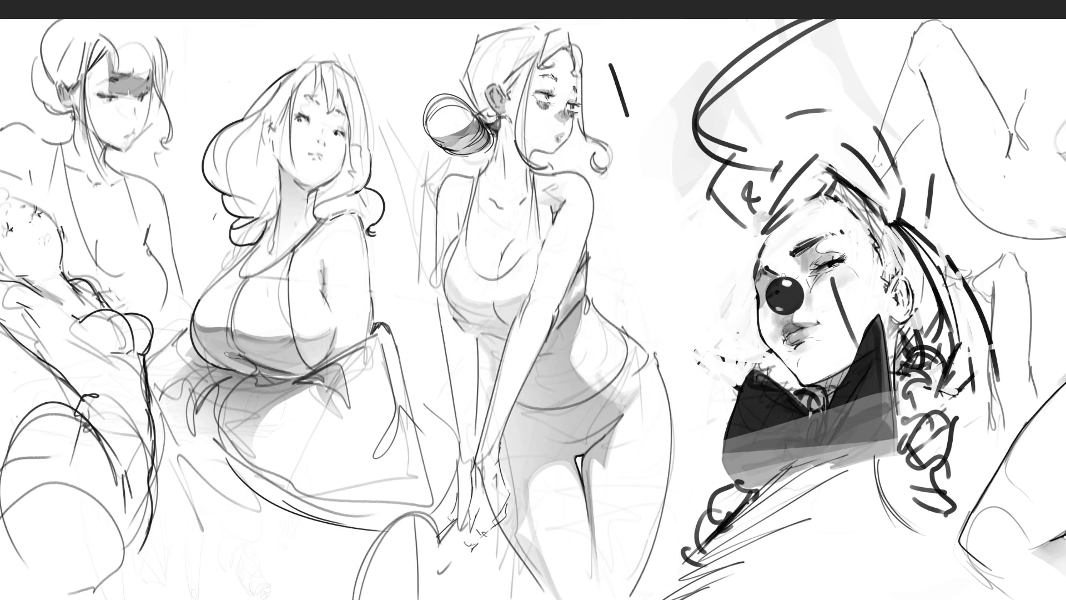
- Cover the black nose with light grey strokes and touch up its left edge
mouse_move(786, 277)
mouse_down()
mouse_move(802, 293)
mouse_move(797, 306)
mouse_move(781, 294)
mouse_move(794, 307)
mouse_up()
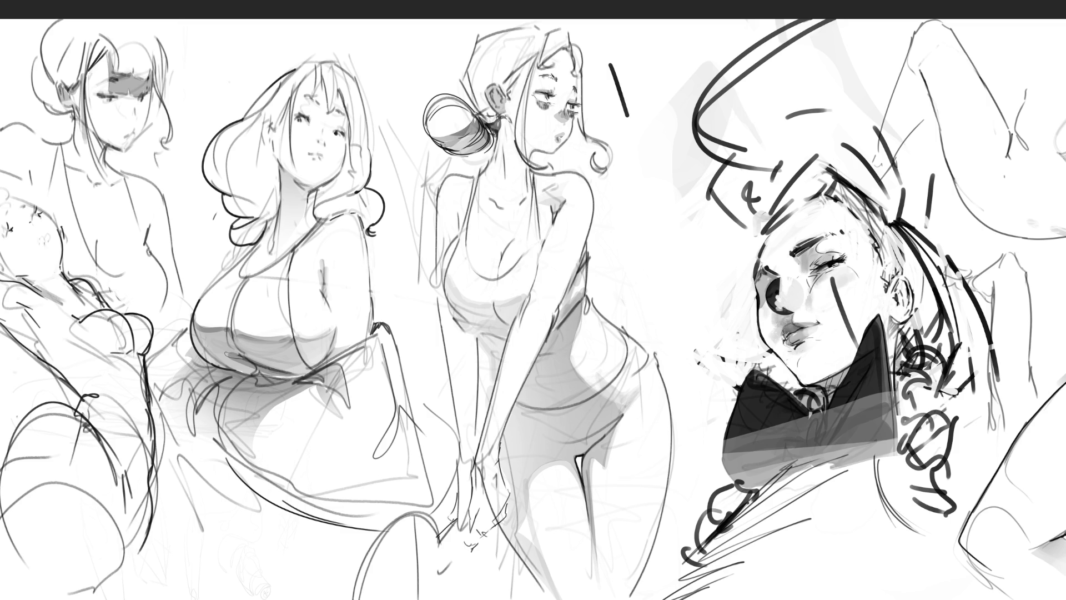
mouse_move(779, 308)
mouse_down()
mouse_move(769, 303)
mouse_move(777, 281)
mouse_up()
drag(780, 283, 780, 296)
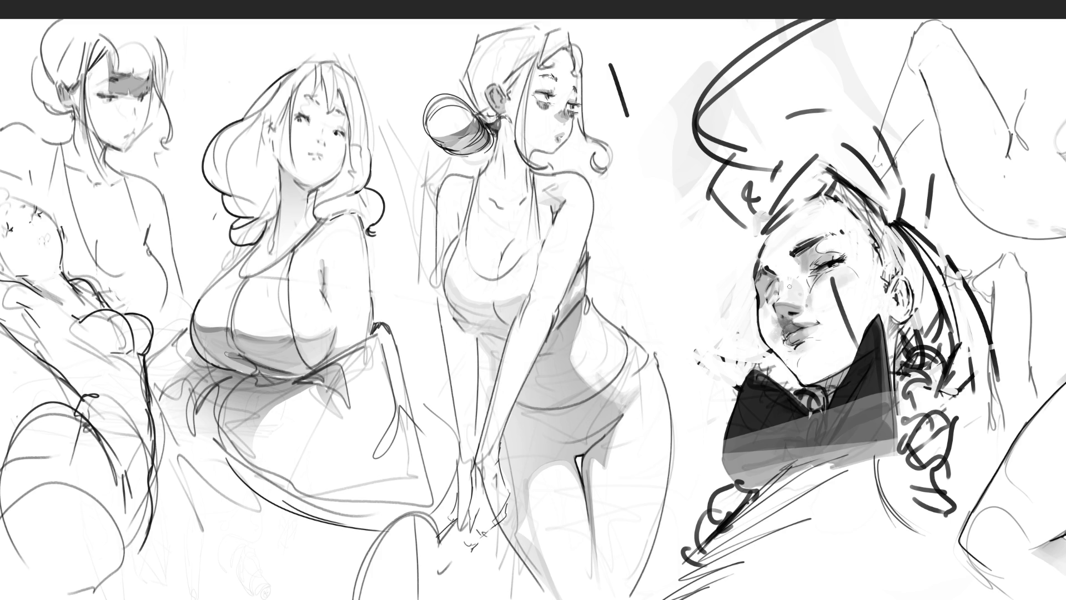
- Mark the eye's inner corner, lighten the cheek edge, and shade the lips and chin
drag(779, 286, 778, 292)
mouse_move(755, 311)
mouse_down()
mouse_move(757, 301)
mouse_move(759, 339)
mouse_up()
drag(776, 295, 776, 302)
mouse_move(780, 333)
mouse_down()
mouse_move(777, 347)
mouse_move(776, 333)
mouse_up()
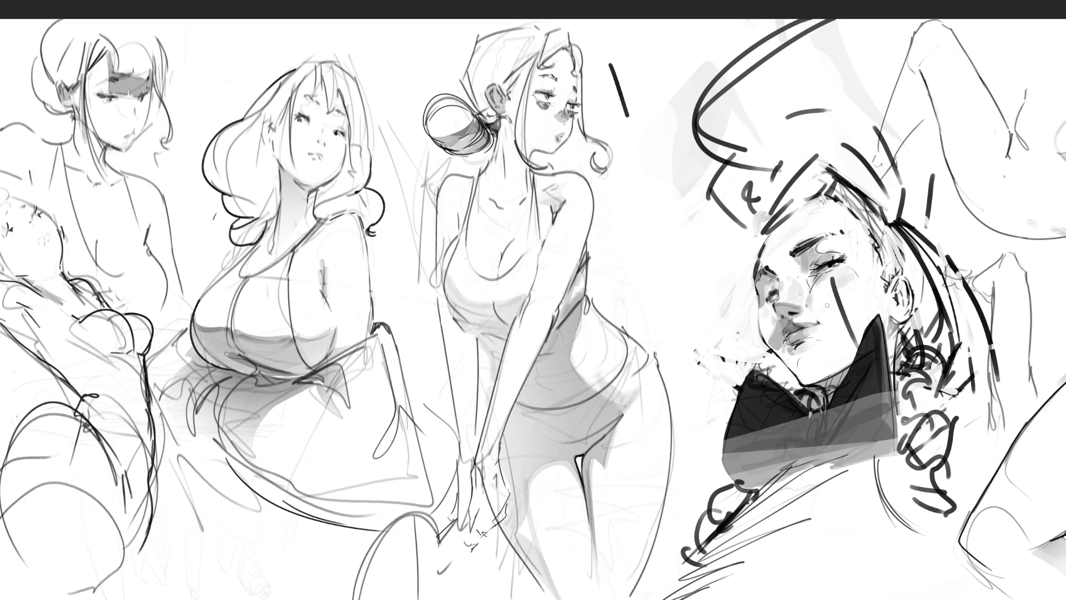
mouse_move(784, 345)
mouse_down()
mouse_move(794, 361)
mouse_move(778, 347)
mouse_move(778, 357)
mouse_up()
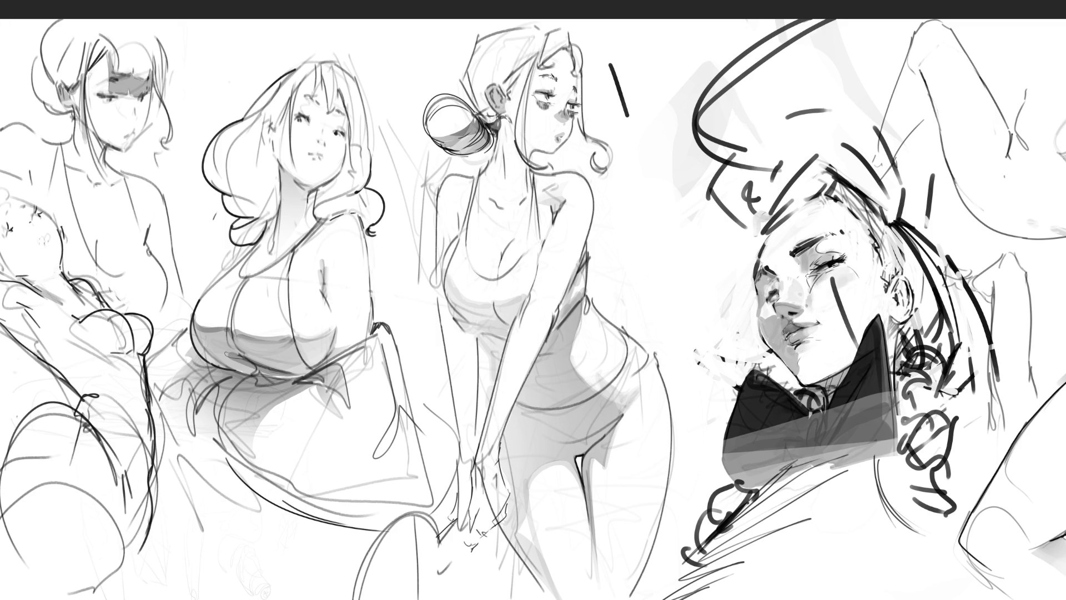
- Define the nose bridge with a dark line, highlight the nose tip, and mark the cheek below the eye
drag(782, 276, 783, 293)
drag(788, 306, 798, 308)
drag(806, 284, 804, 278)
key(ctrl+0)
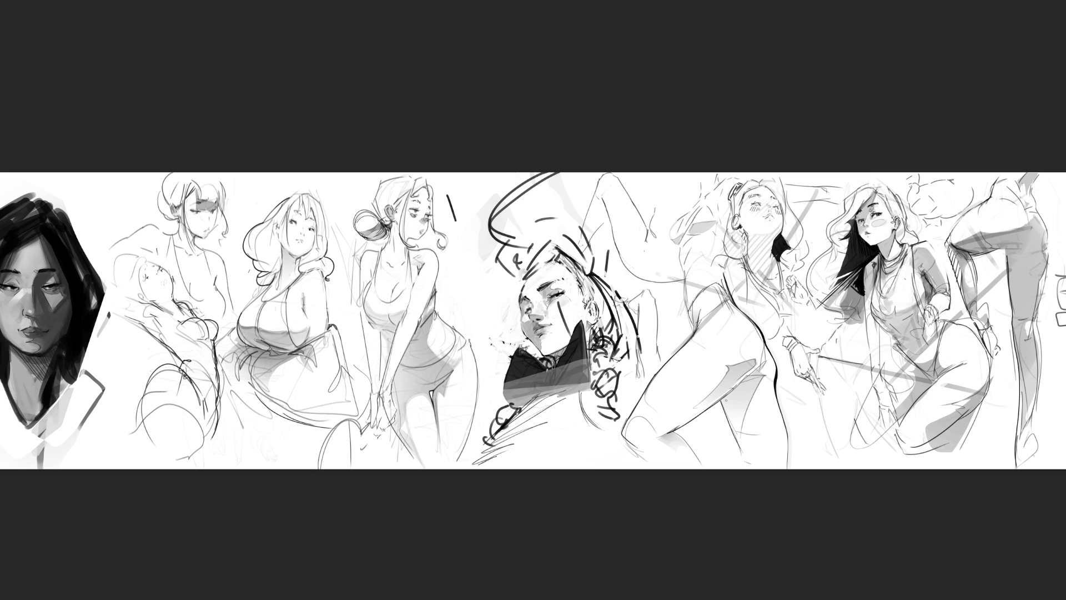
mouse_move(448, 194)
mouse_down()
mouse_move(467, 179)
mouse_move(477, 204)
mouse_up()
- Undo a stray eye mark, then add a stroke below the E and a scribble beneath the D of END
drag(534, 299, 534, 310)
key(ctrl+z)
mouse_move(460, 228)
mouse_down()
mouse_move(458, 259)
mouse_move(478, 250)
mouse_move(461, 308)
mouse_move(458, 296)
mouse_up()
drag(468, 293, 509, 300)
drag(509, 302, 476, 323)
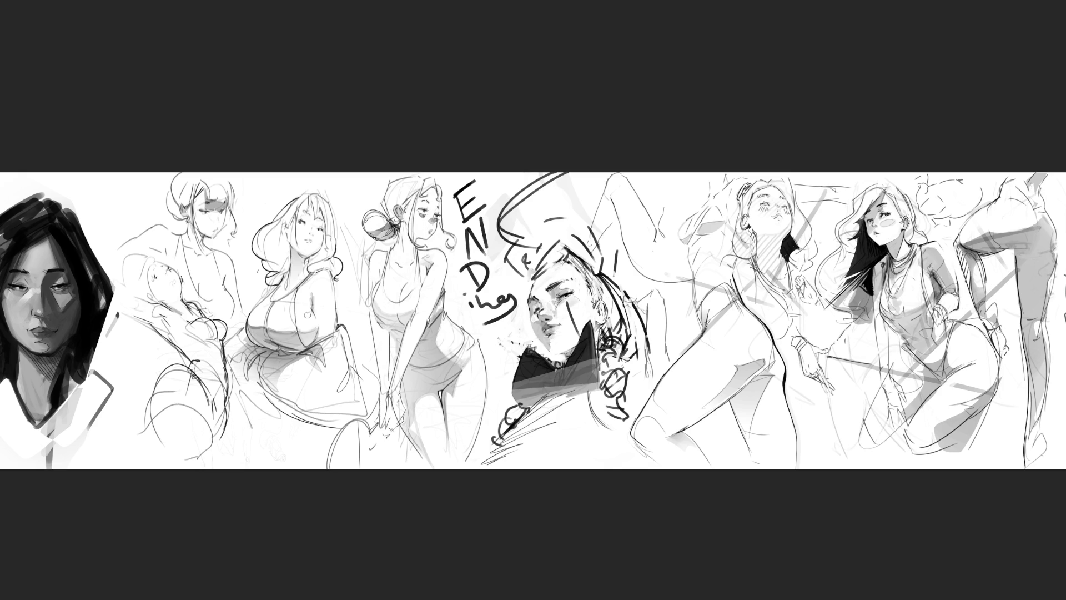
- Draw a short pencil touch-up stroke on the second figure's chest
drag(312, 298, 312, 306)
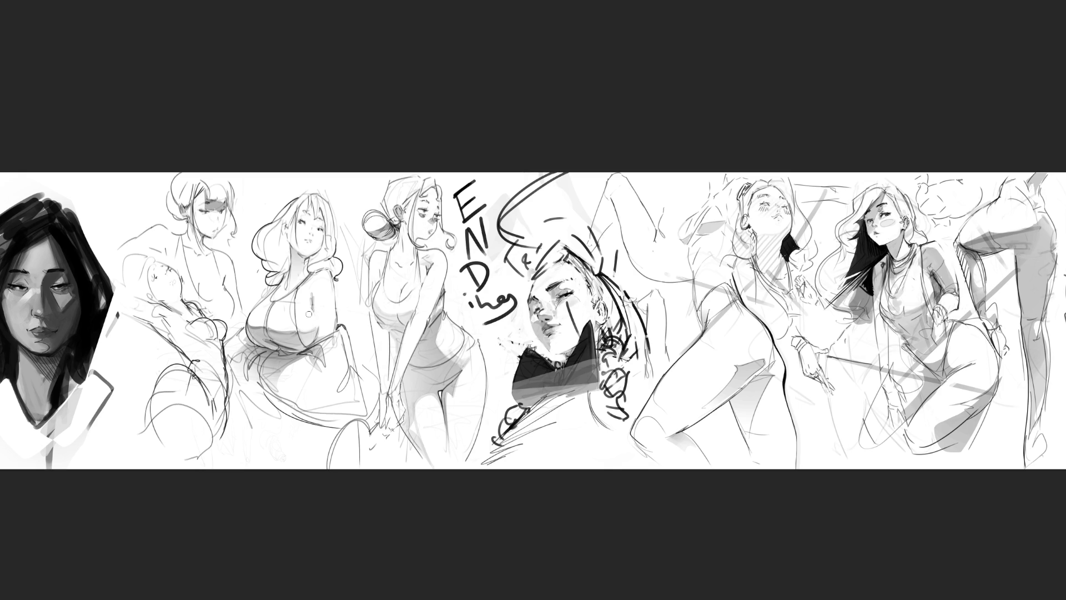